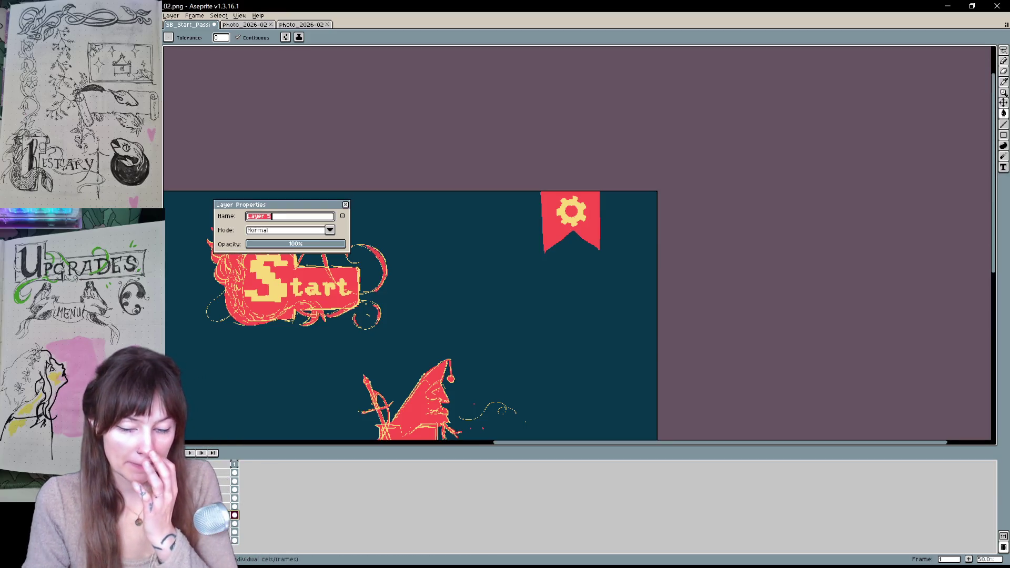
Name a layer 'sketch' and bring the Bestiary and Upgrades buttons into view.
{"action": "type", "text": "sketch"}
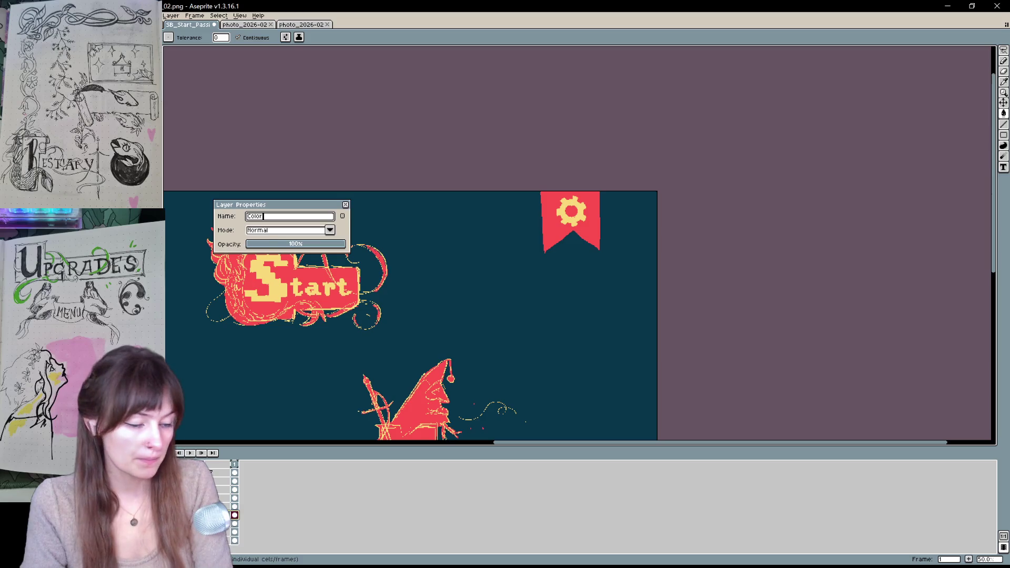
{"action": "key", "text": "Return"}
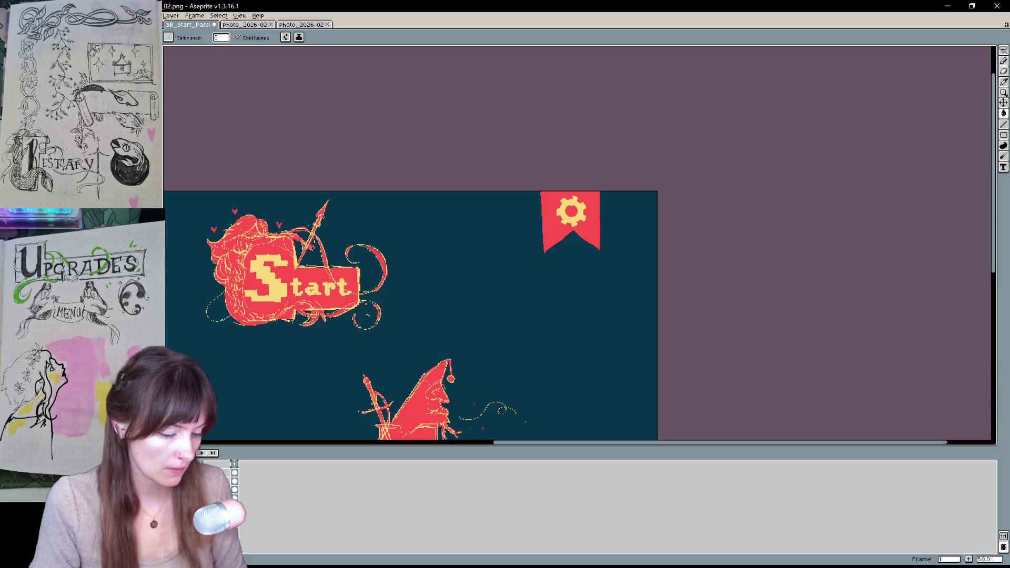
{"action": "left_click_drag", "start_coordinate": [224, 423], "coordinate": [342, 342]}
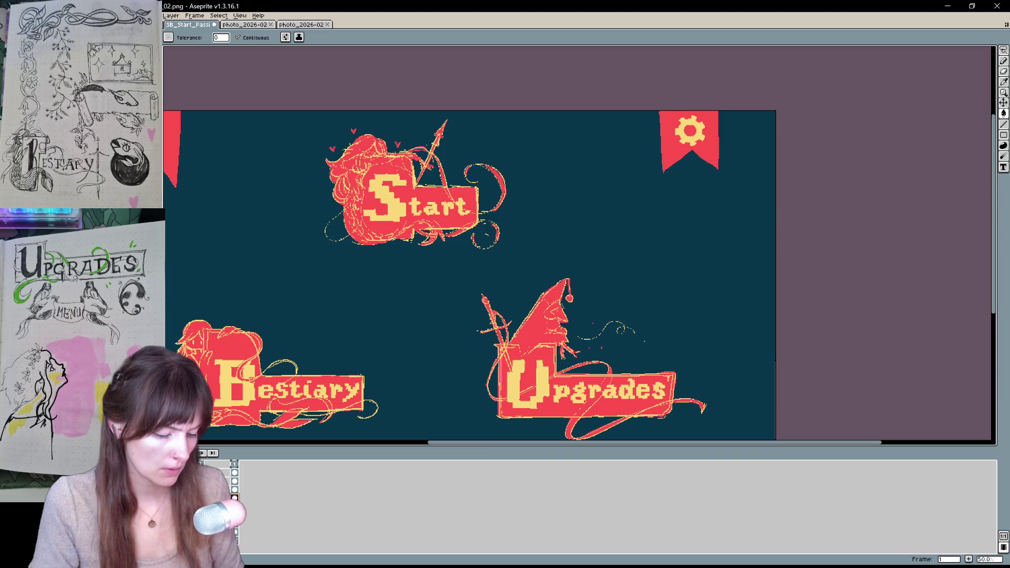
{"action": "left_click", "coordinate": [242, 544]}
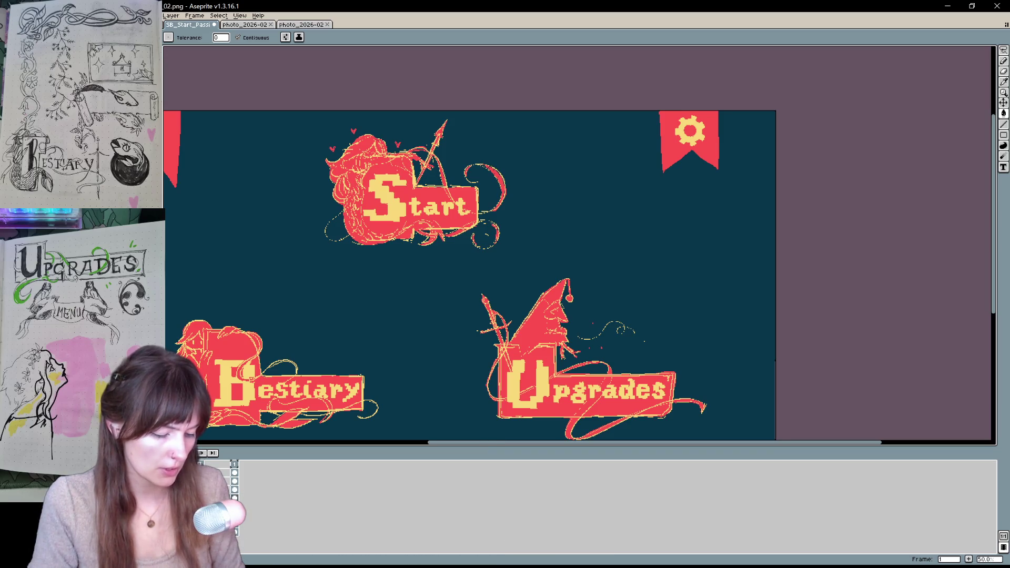
{"action": "key", "text": "b"}
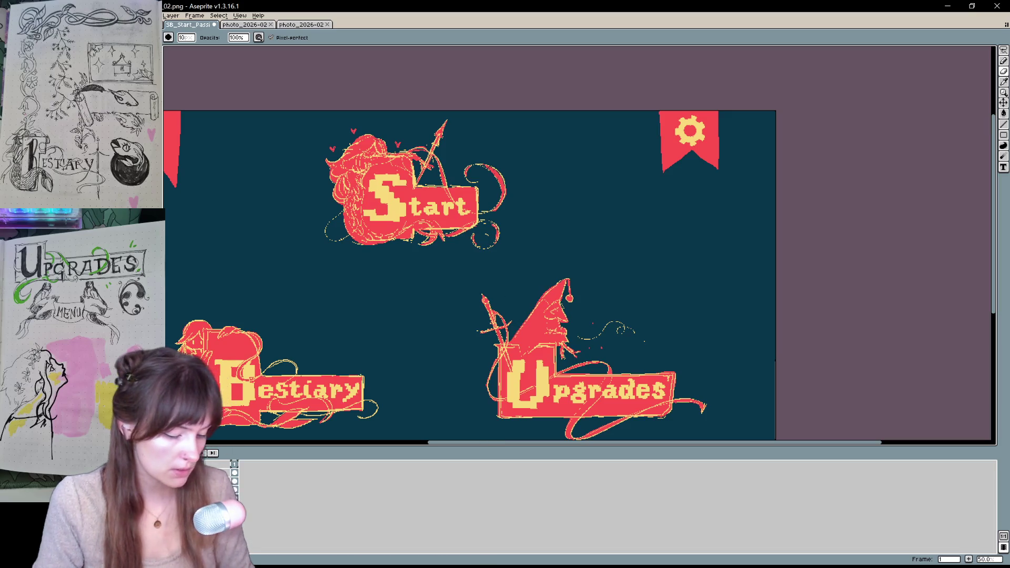
Rename Layer 3 to Text_manual.
{"action": "key", "text": "shift+p"}
{"action": "type", "text": "Text_"}
{"action": "key", "text": "Return"}
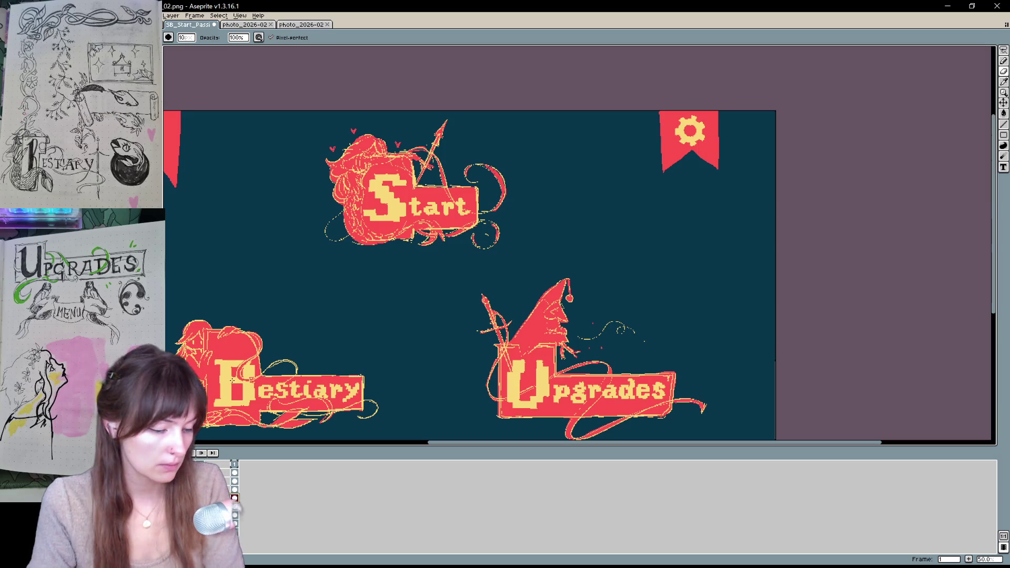
Add a new layer named Line, then pan to another part of the menu.
{"action": "key", "text": "shift+n"}
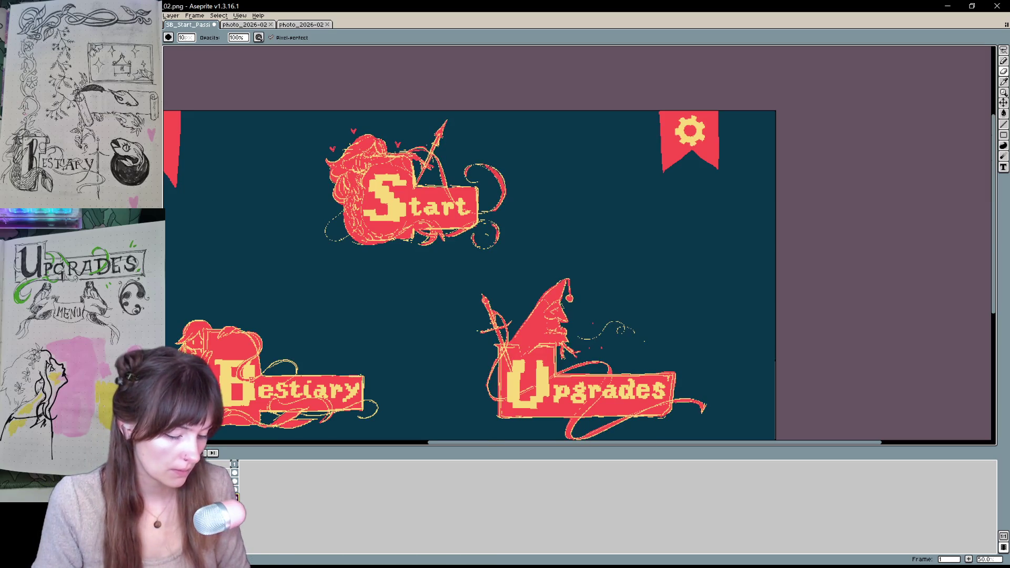
{"action": "key", "text": "shift+p"}
{"action": "type", "text": "d"}
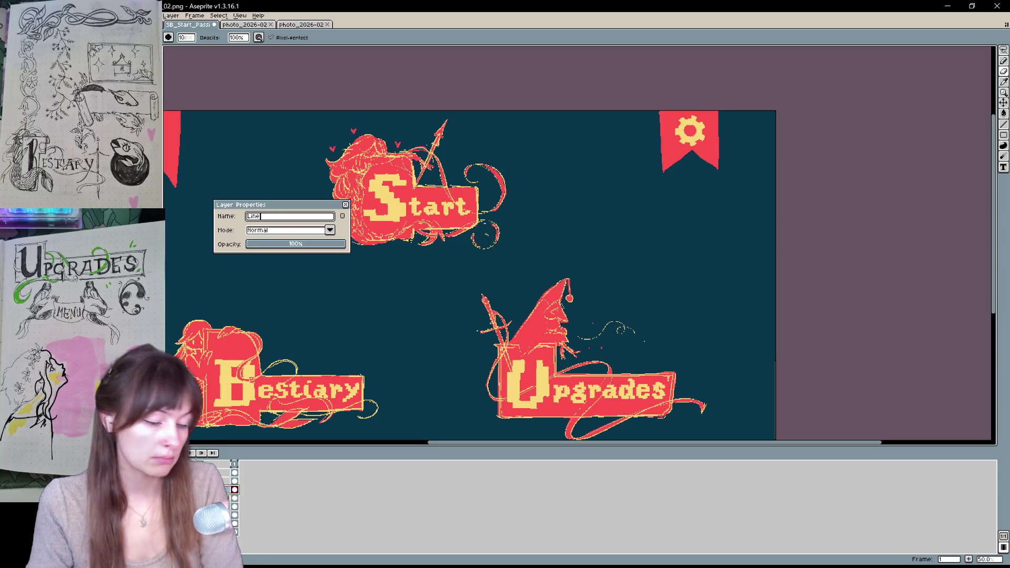
{"action": "key", "text": "Return"}
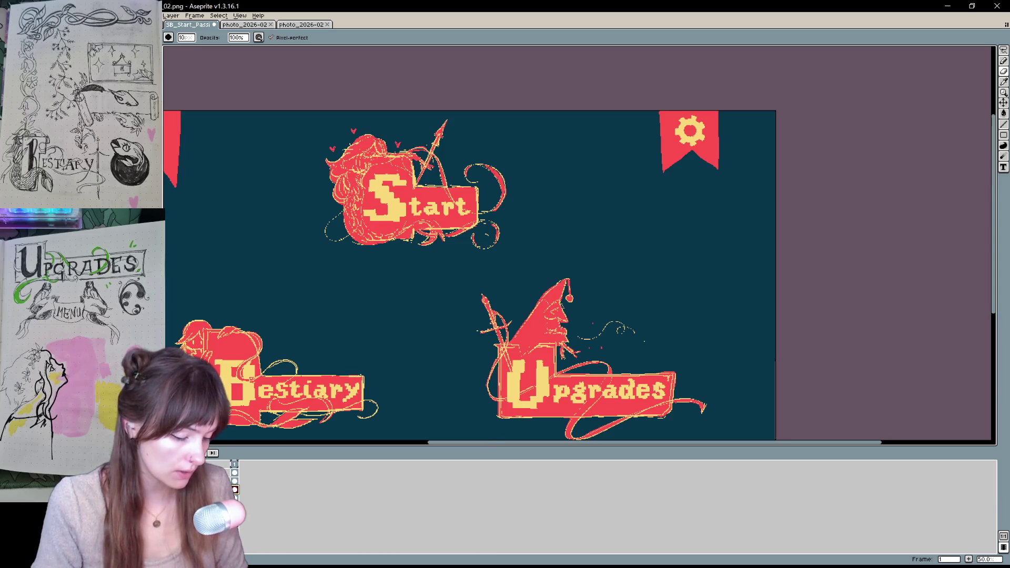
{"action": "key", "text": "space"}
{"action": "mouse_move", "coordinate": [584, 261]}
{"action": "left_mouse_down"}
{"action": "mouse_move", "coordinate": [740, 322]}
{"action": "mouse_move", "coordinate": [711, 336]}
{"action": "mouse_move", "coordinate": [458, 311]}
{"action": "left_mouse_up"}
Zoom to 100% and clean up the gear banner's lower-left edge with eraser and red paint.
{"action": "key", "text": "1"}
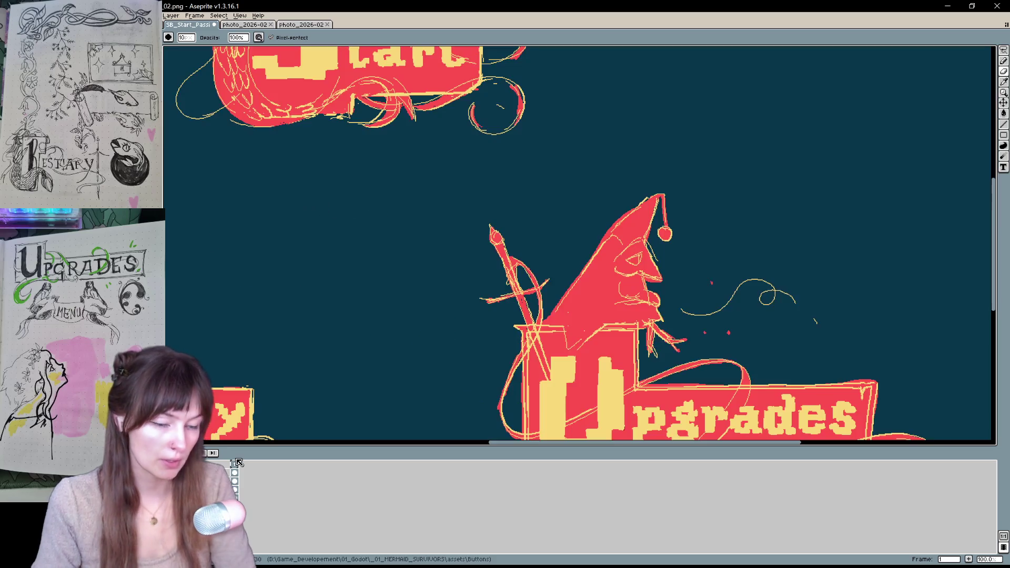
{"action": "scroll", "coordinate": [382, 357], "scroll_direction": "up", "scroll_amount": 5}
{"action": "scroll", "coordinate": [381, 356], "scroll_direction": "right", "scroll_amount": 8}
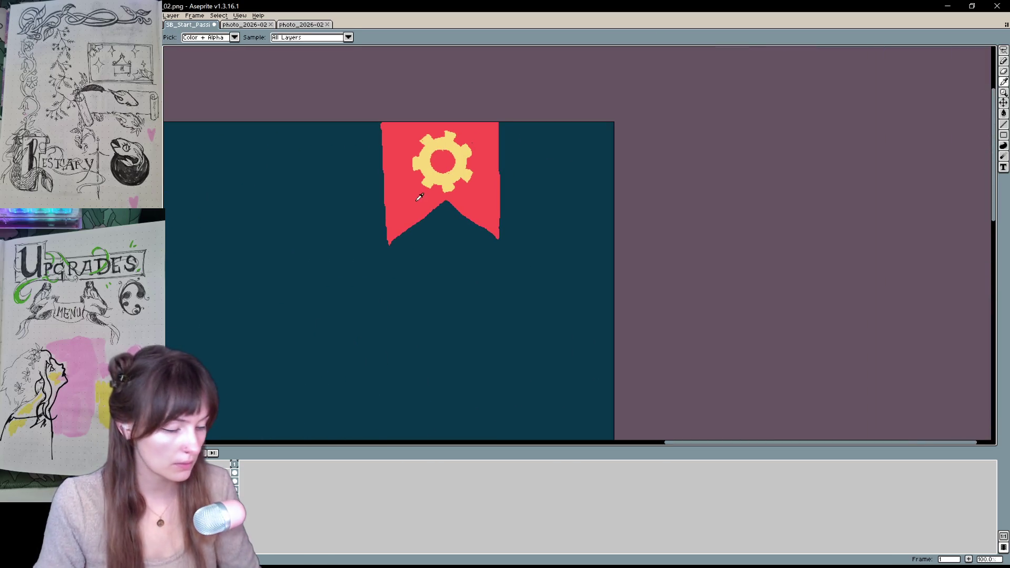
{"action": "key", "text": "e"}
{"action": "left_click_drag", "start_coordinate": [389, 251], "coordinate": [448, 198]}
{"action": "left_click_drag", "start_coordinate": [397, 237], "coordinate": [434, 211]}
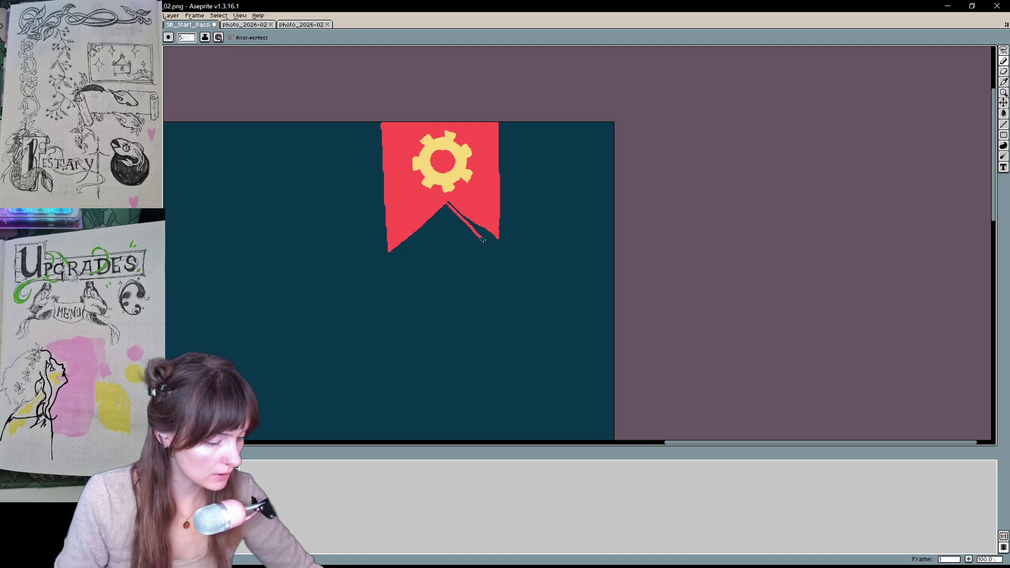
Fix the banner's chevron apex and trim its protruding lower-right red tip.
{"action": "left_click_drag", "start_coordinate": [448, 203], "coordinate": [501, 255]}
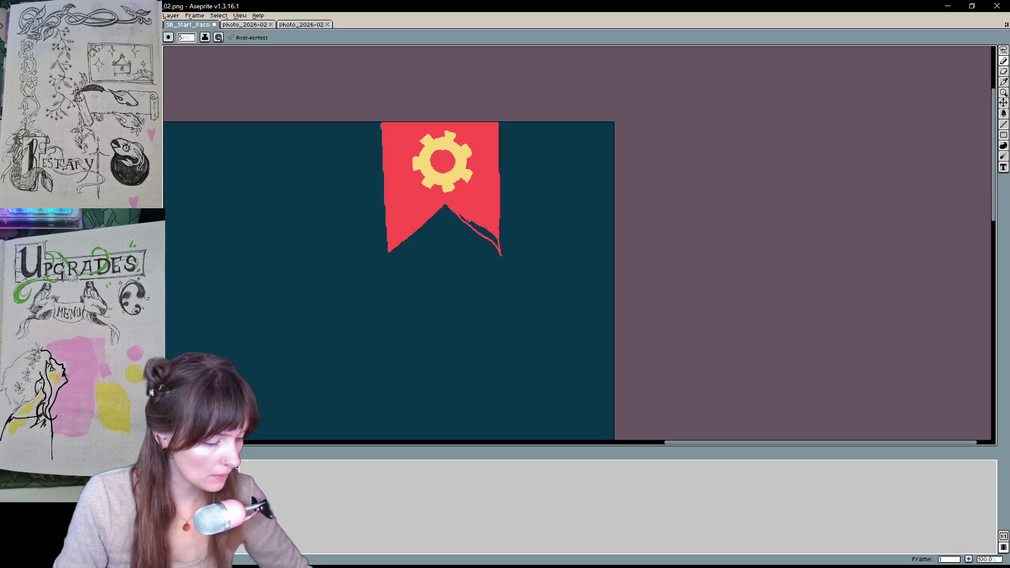
{"action": "left_click_drag", "start_coordinate": [464, 221], "coordinate": [494, 241]}
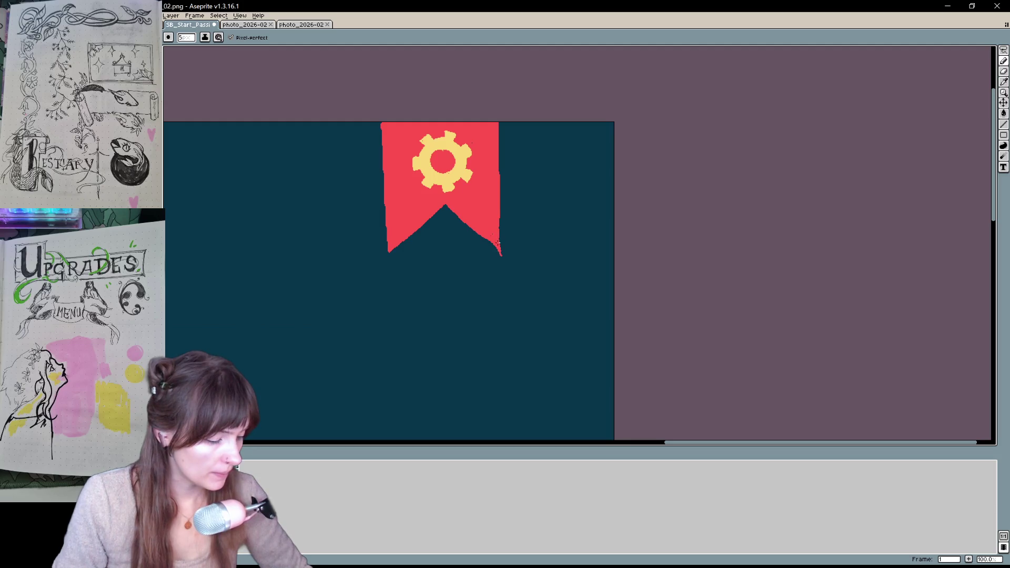
{"action": "key", "text": "e"}
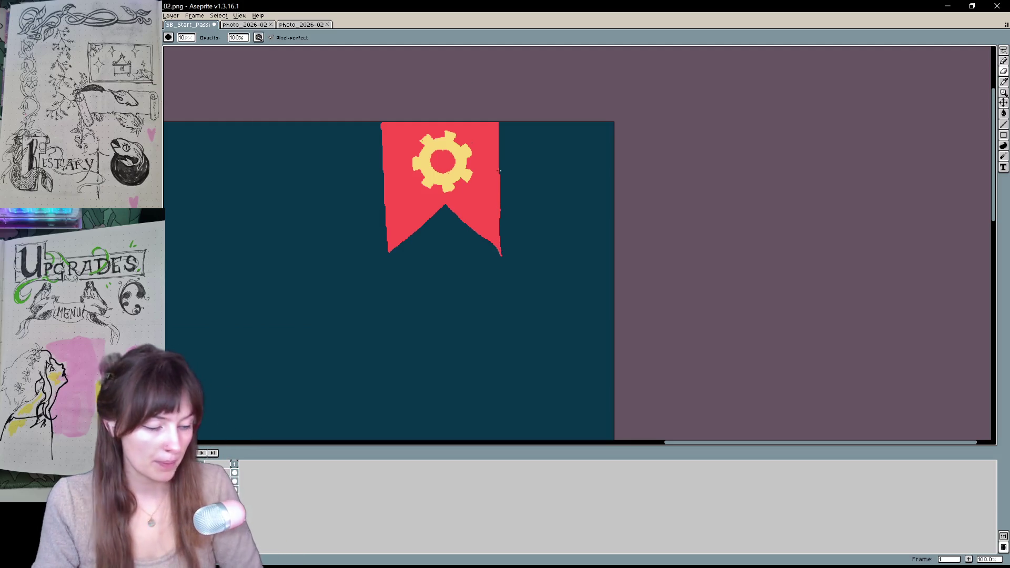
{"action": "left_click_drag", "start_coordinate": [501, 259], "coordinate": [499, 250]}
Zoom out to centre the whole menu artwork, then switch to Godot.
{"action": "key", "text": "h"}
{"action": "scroll", "coordinate": [490, 186], "scroll_direction": "down", "scroll_amount": 3}
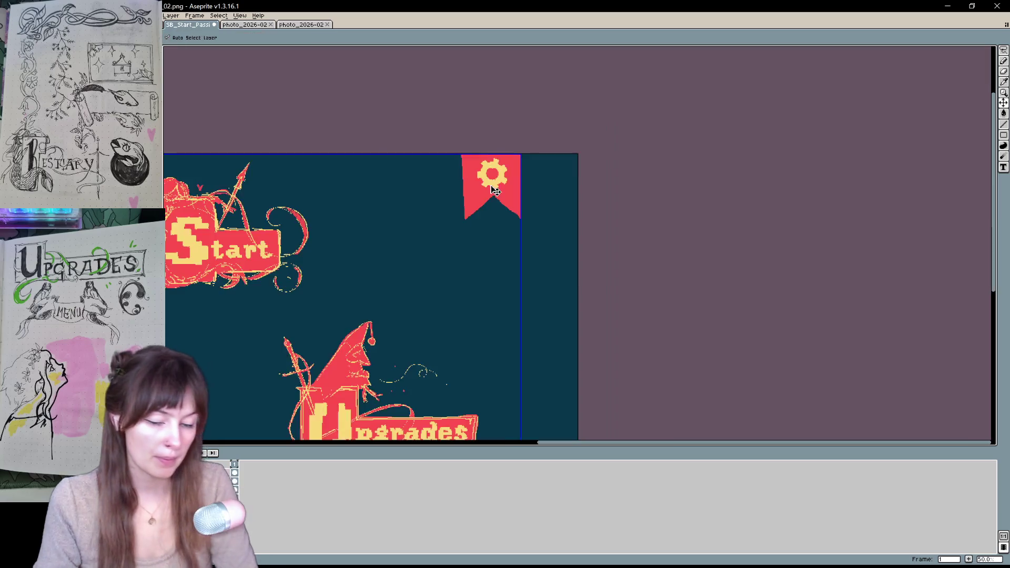
{"action": "mouse_move", "coordinate": [370, 283]}
{"action": "left_mouse_down"}
{"action": "mouse_move", "coordinate": [654, 279]}
{"action": "mouse_move", "coordinate": [505, 300]}
{"action": "mouse_move", "coordinate": [516, 276]}
{"action": "mouse_move", "coordinate": [501, 302]}
{"action": "mouse_move", "coordinate": [508, 294]}
{"action": "left_mouse_up"}
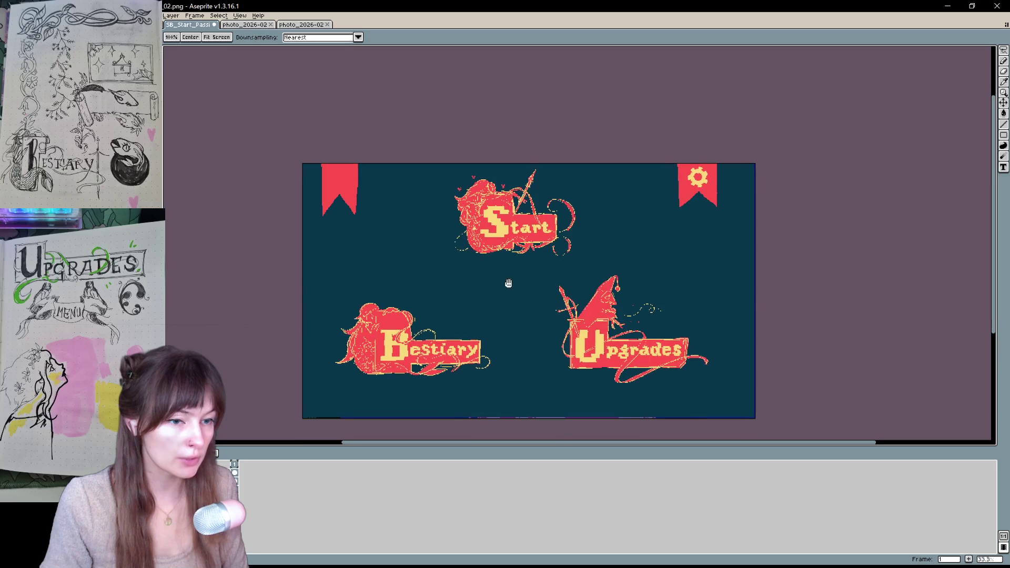
{"action": "key", "text": "e"}
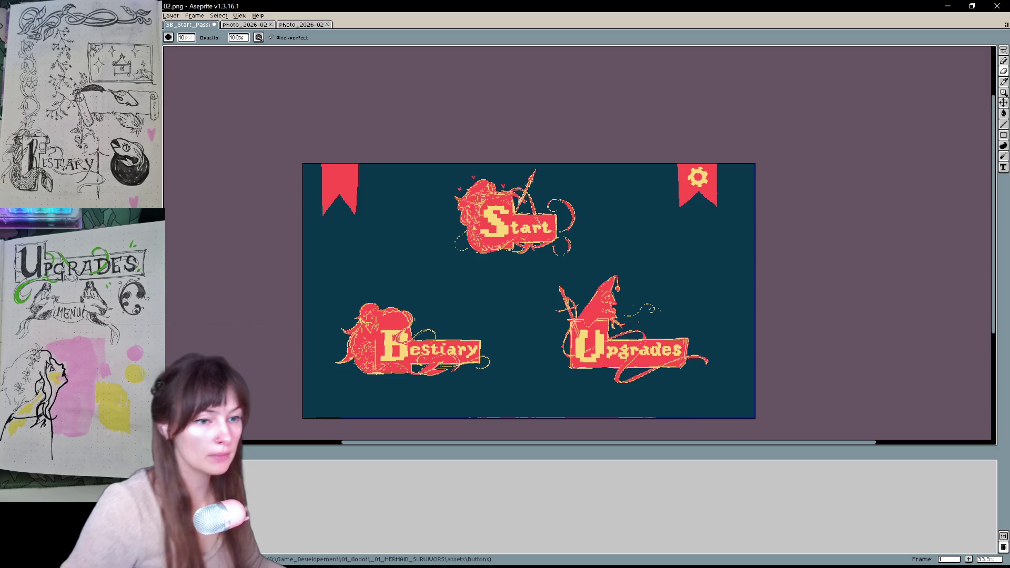
{"action": "key", "text": "alt+Tab"}
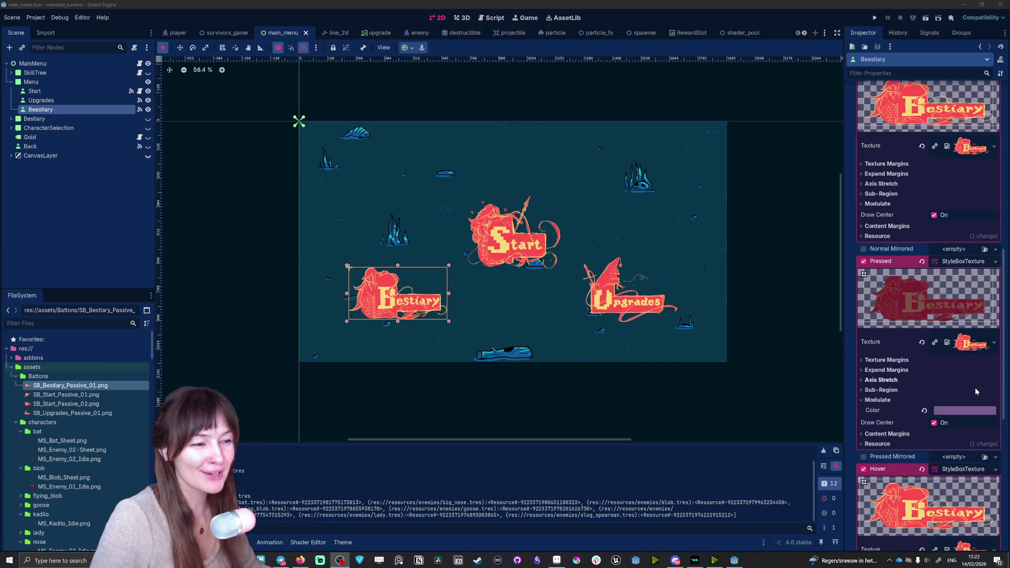
Select the Start button in main_menu, test-run the game, then return to Aseprite.
{"action": "left_click", "coordinate": [505, 246]}
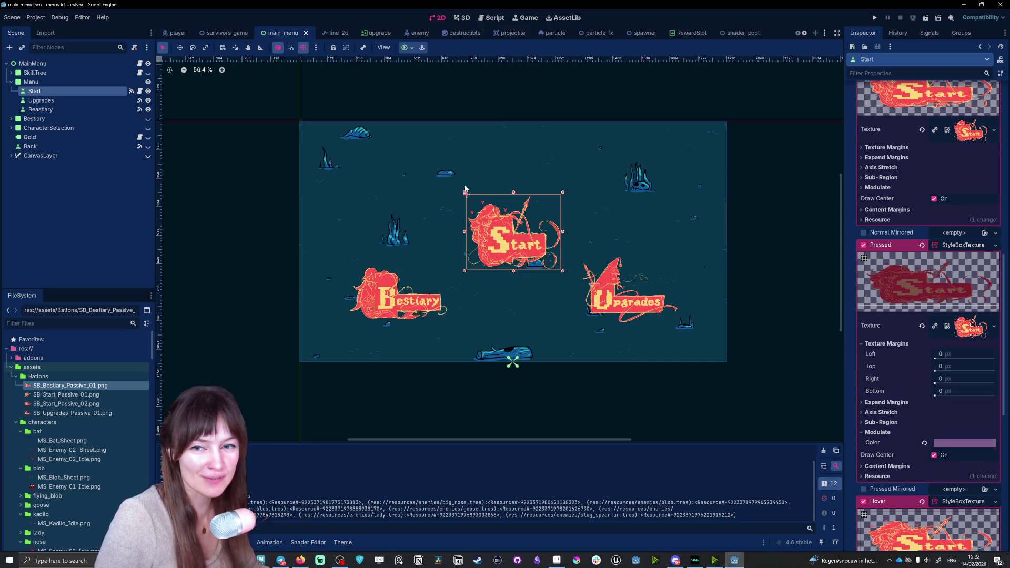
{"action": "left_click", "coordinate": [875, 17]}
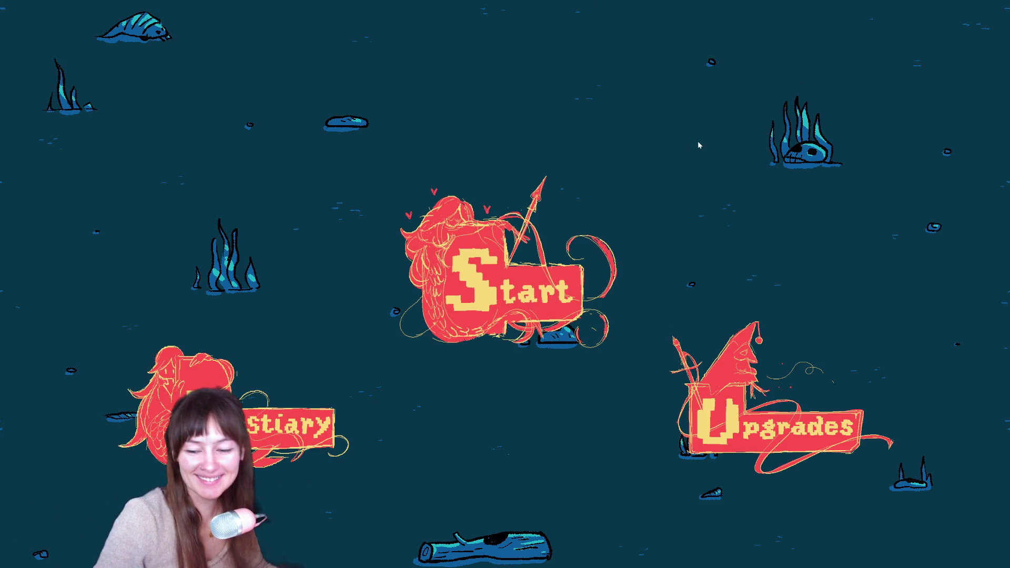
{"action": "key", "text": "alt+Tab"}
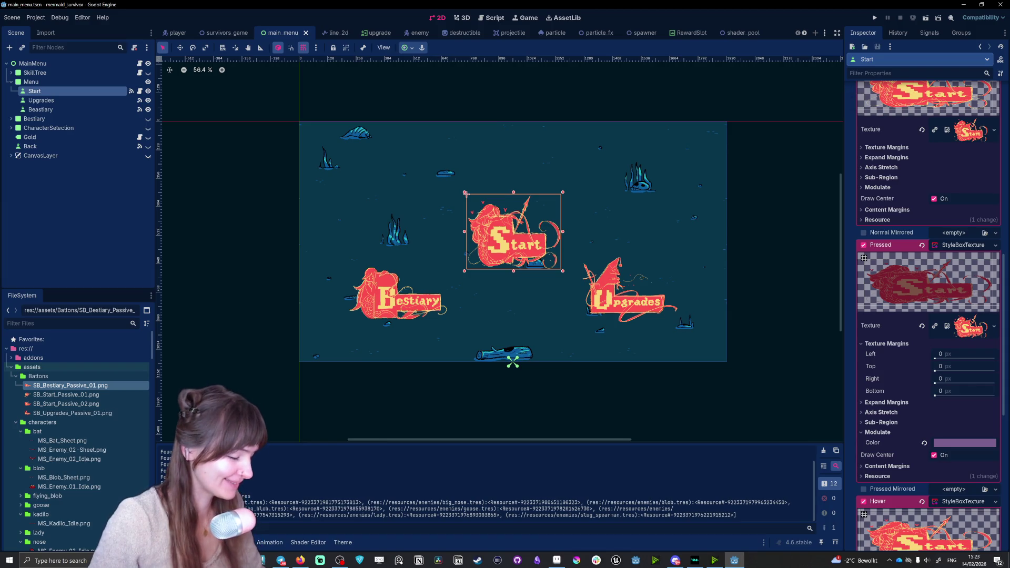
{"action": "key", "text": "alt+Tab"}
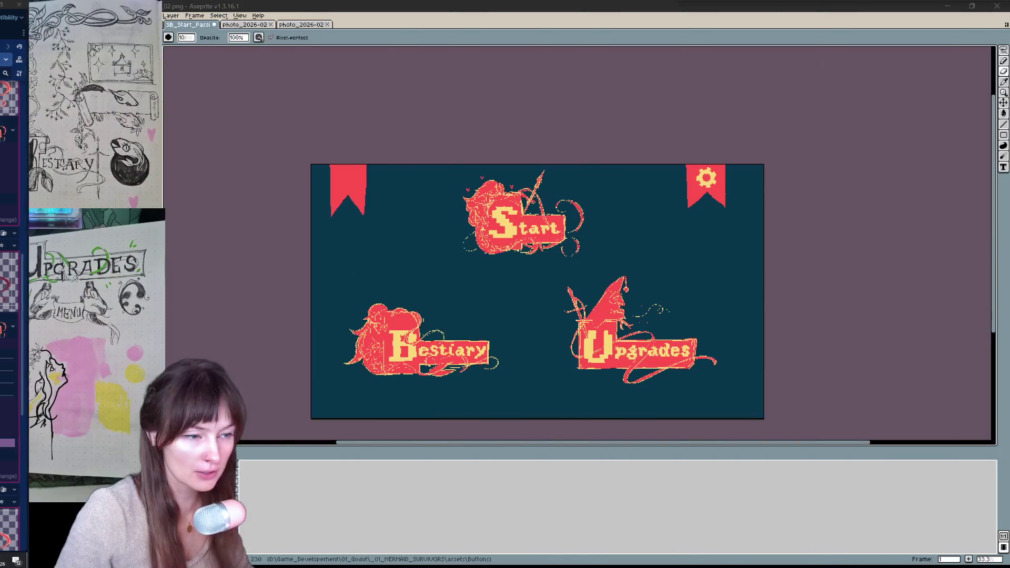
Zoom in on the empty left banner with the pencil ready.
{"action": "mouse_move", "coordinate": [517, 261]}
{"action": "left_mouse_down"}
{"action": "mouse_move", "coordinate": [562, 286]}
{"action": "mouse_move", "coordinate": [548, 295]}
{"action": "left_mouse_up"}
{"action": "key", "text": "ctrl+space"}
{"action": "type", "text": "-=="}
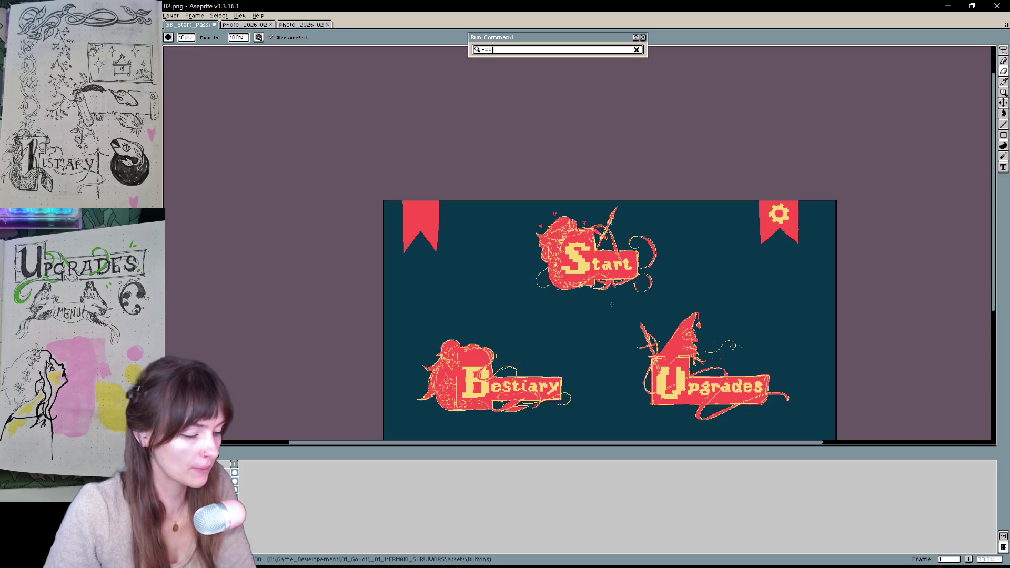
{"action": "left_click", "coordinate": [643, 37]}
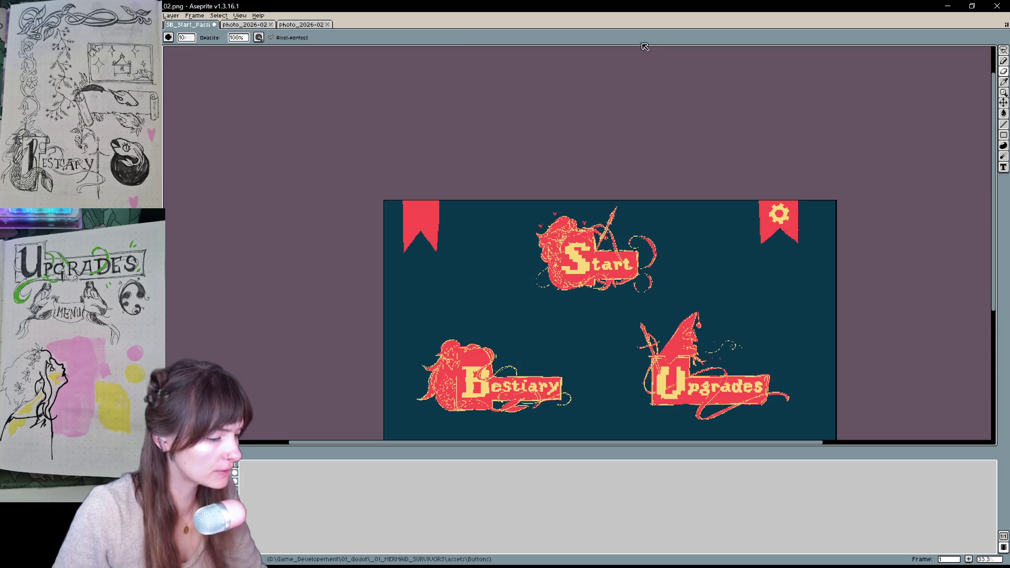
{"action": "scroll", "coordinate": [617, 101], "scroll_direction": "up", "scroll_amount": 1}
{"action": "scroll", "coordinate": [617, 101], "scroll_direction": "up", "scroll_amount": 2}
{"action": "key", "text": "b"}
{"action": "scroll", "coordinate": [614, 97], "scroll_direction": "left", "scroll_amount": 5}
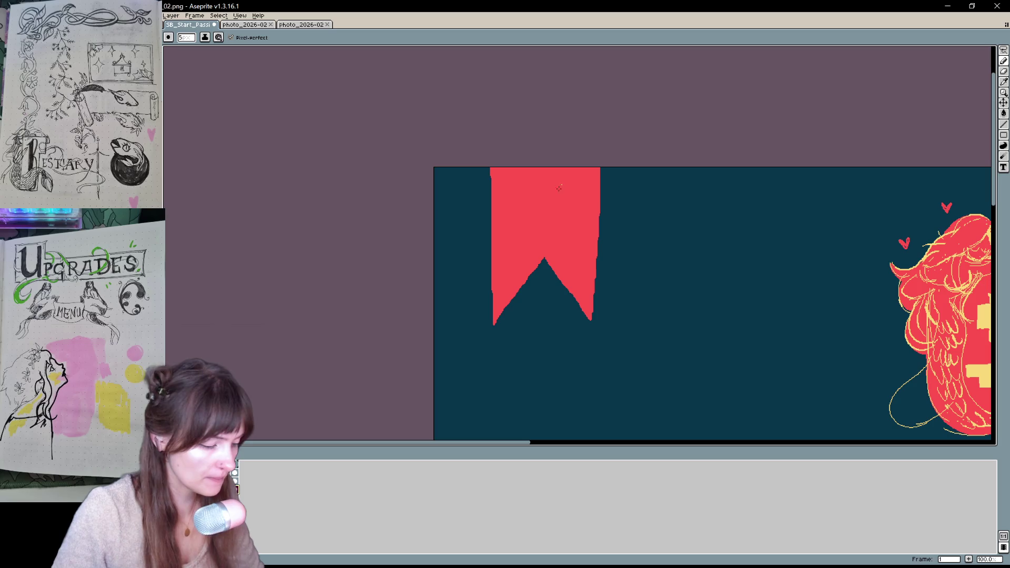
{"action": "left_click_drag", "start_coordinate": [638, 239], "coordinate": [563, 258]}
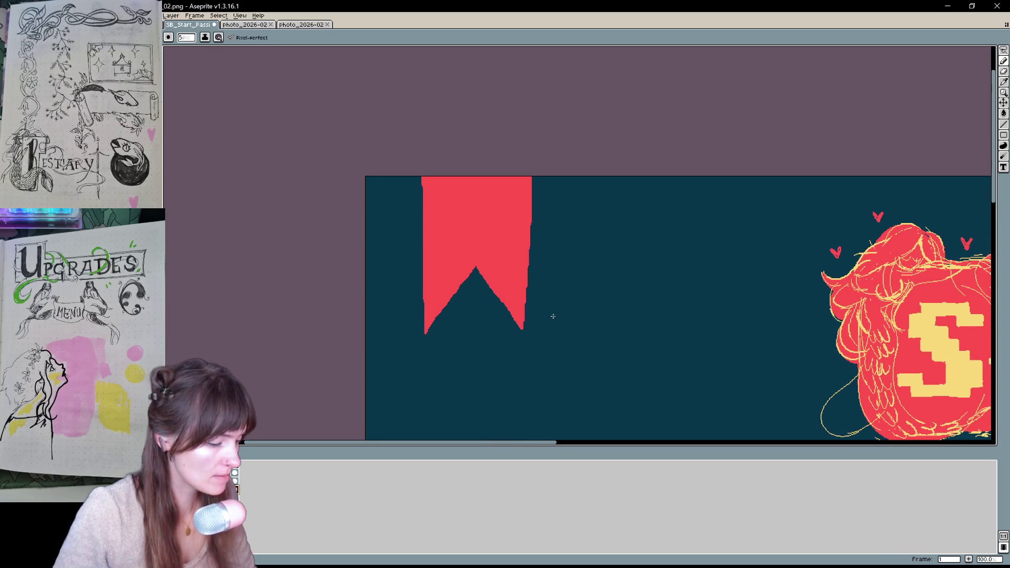
Draw an X outline on the left banner and fill all its parts solid yellow.
{"action": "mouse_move", "coordinate": [461, 226]}
{"action": "left_mouse_down"}
{"action": "mouse_move", "coordinate": [494, 198]}
{"action": "mouse_move", "coordinate": [461, 238]}
{"action": "left_mouse_up"}
{"action": "mouse_move", "coordinate": [453, 199]}
{"action": "left_mouse_down"}
{"action": "mouse_move", "coordinate": [490, 238]}
{"action": "mouse_move", "coordinate": [453, 201]}
{"action": "mouse_move", "coordinate": [463, 197]}
{"action": "left_mouse_up"}
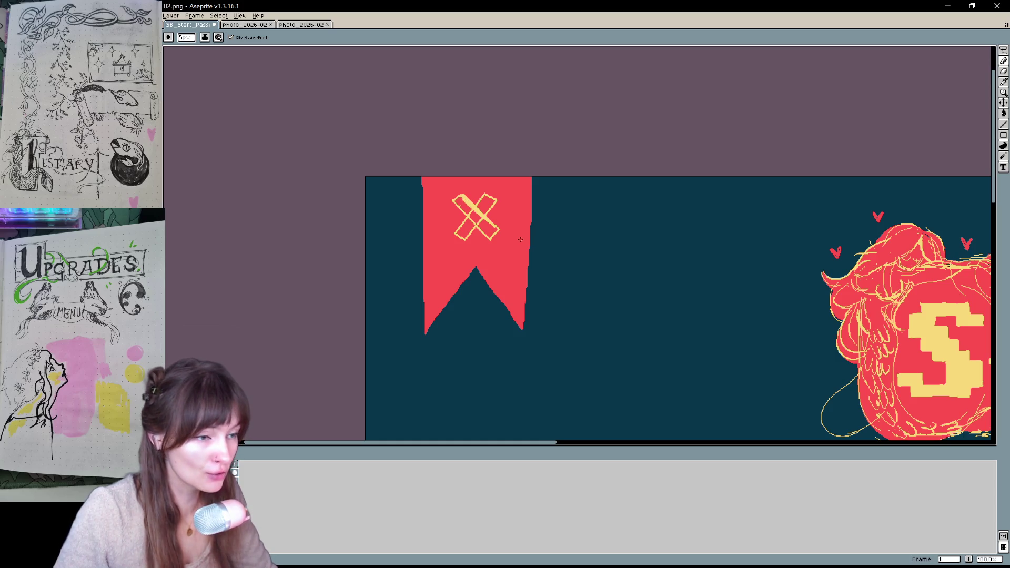
{"action": "key", "text": "g"}
{"action": "left_click", "coordinate": [488, 228]}
{"action": "left_click", "coordinate": [477, 217]}
{"action": "left_click", "coordinate": [464, 204]}
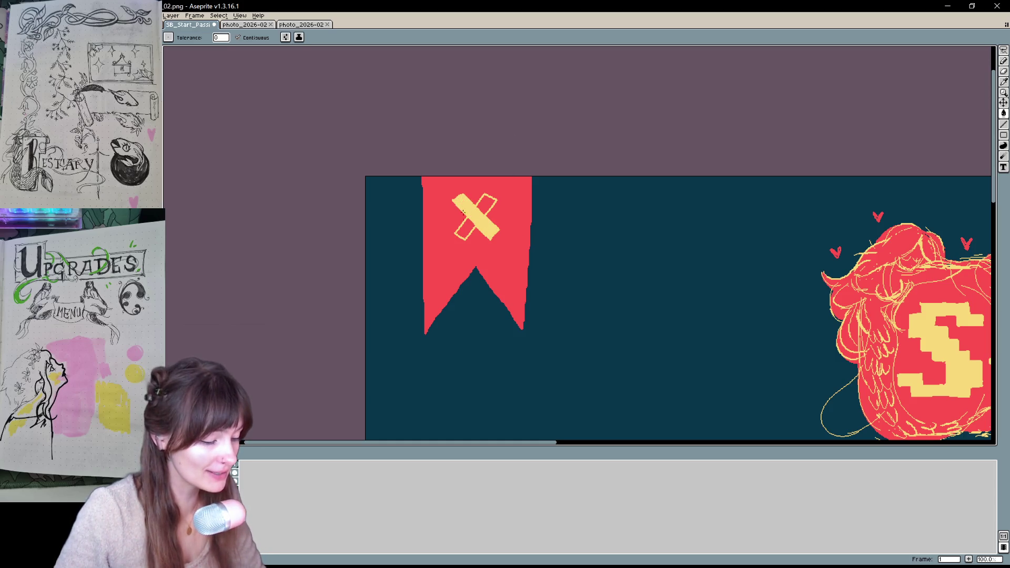
{"action": "left_click", "coordinate": [464, 229]}
{"action": "left_click", "coordinate": [487, 203]}
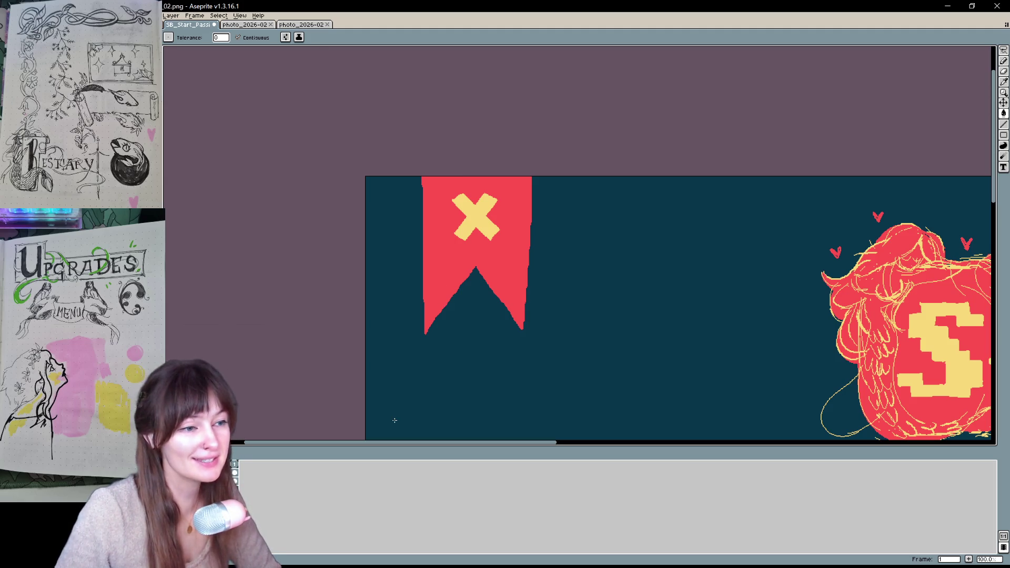
Select the yellow X on the close banner, scale it up slightly and commit.
{"action": "scroll", "coordinate": [395, 421], "scroll_direction": "down", "scroll_amount": 3}
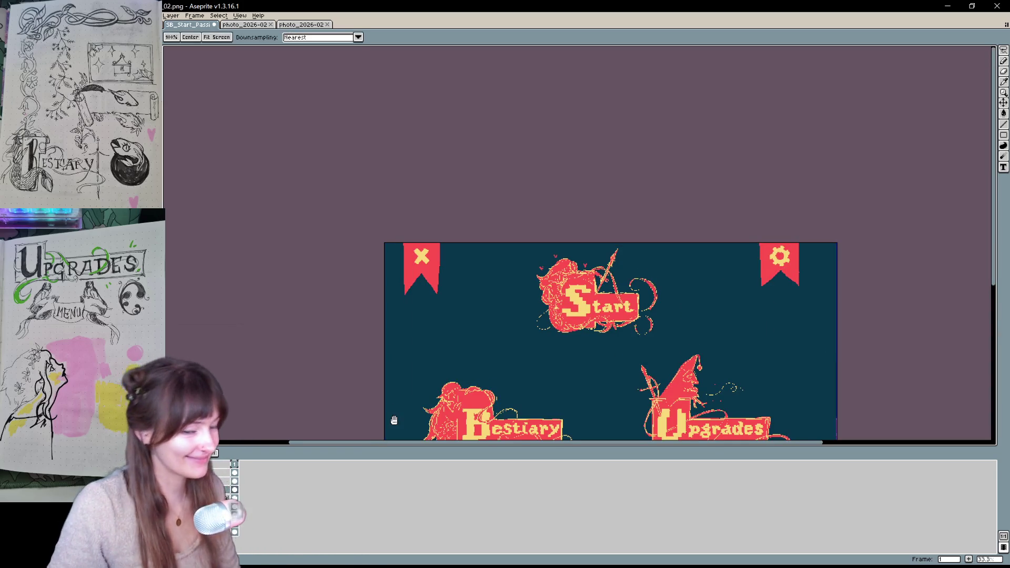
{"action": "left_click_drag", "start_coordinate": [390, 419], "coordinate": [607, 223]}
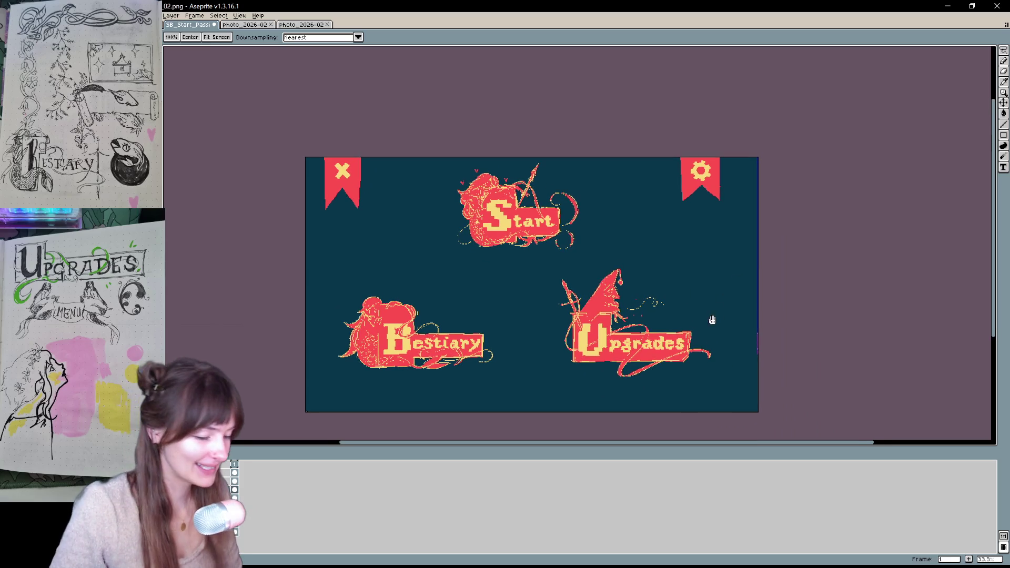
{"action": "mouse_move", "coordinate": [706, 327]}
{"action": "left_mouse_down"}
{"action": "mouse_move", "coordinate": [714, 295]}
{"action": "mouse_move", "coordinate": [777, 347]}
{"action": "left_mouse_up"}
{"action": "scroll", "coordinate": [721, 303], "scroll_direction": "up", "scroll_amount": 2}
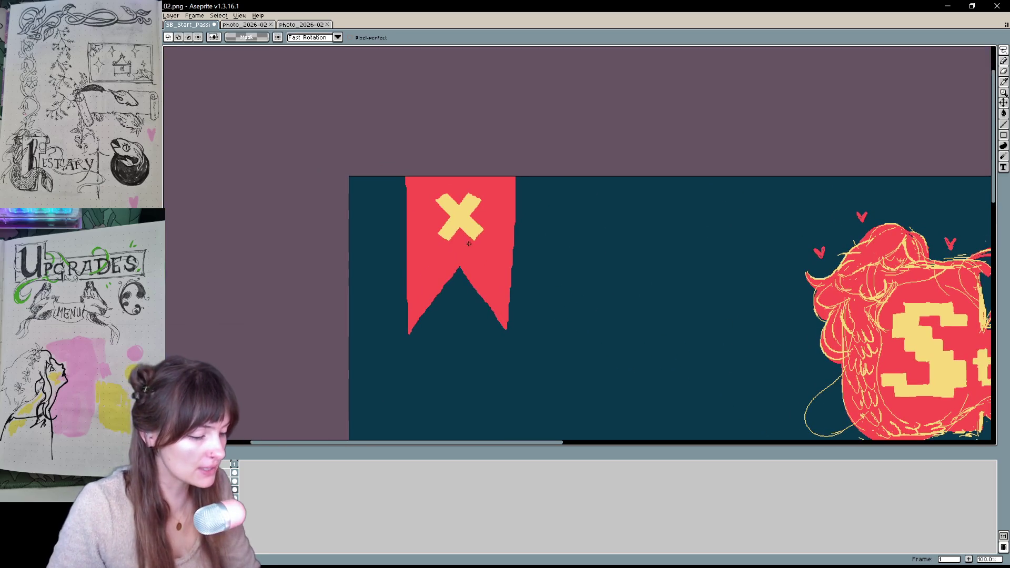
{"action": "left_click_drag", "start_coordinate": [500, 182], "coordinate": [412, 268]}
{"action": "left_click_drag", "start_coordinate": [476, 229], "coordinate": [474, 235]}
{"action": "left_click_drag", "start_coordinate": [411, 268], "coordinate": [410, 269]}
{"action": "left_click_drag", "start_coordinate": [500, 182], "coordinate": [504, 178]}
{"action": "left_click_drag", "start_coordinate": [469, 230], "coordinate": [474, 234]}
{"action": "left_click", "coordinate": [583, 239]}
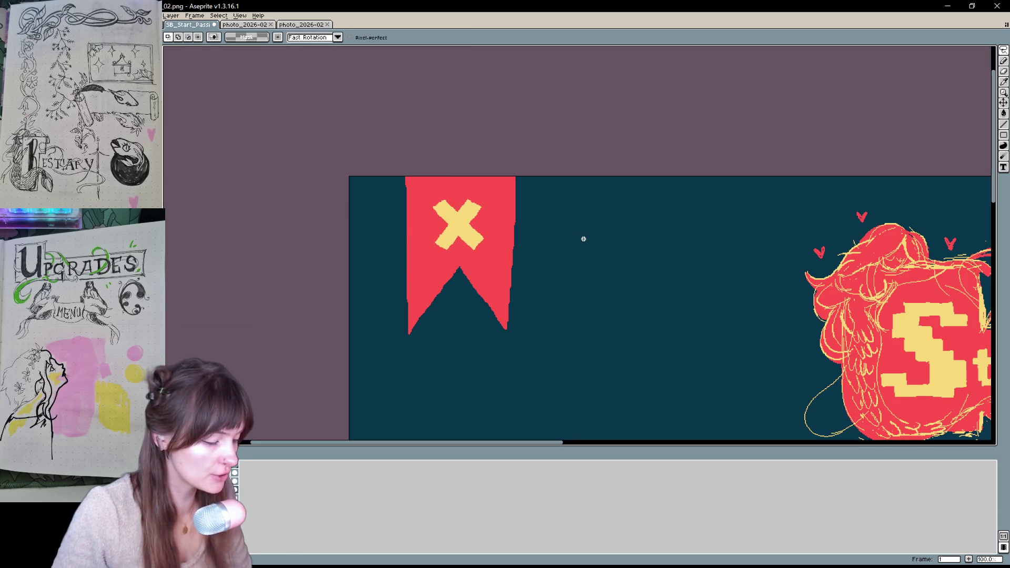
Pan the view back across the menu with rectangle selection active again.
{"action": "scroll", "coordinate": [583, 239], "scroll_direction": "down", "scroll_amount": 4}
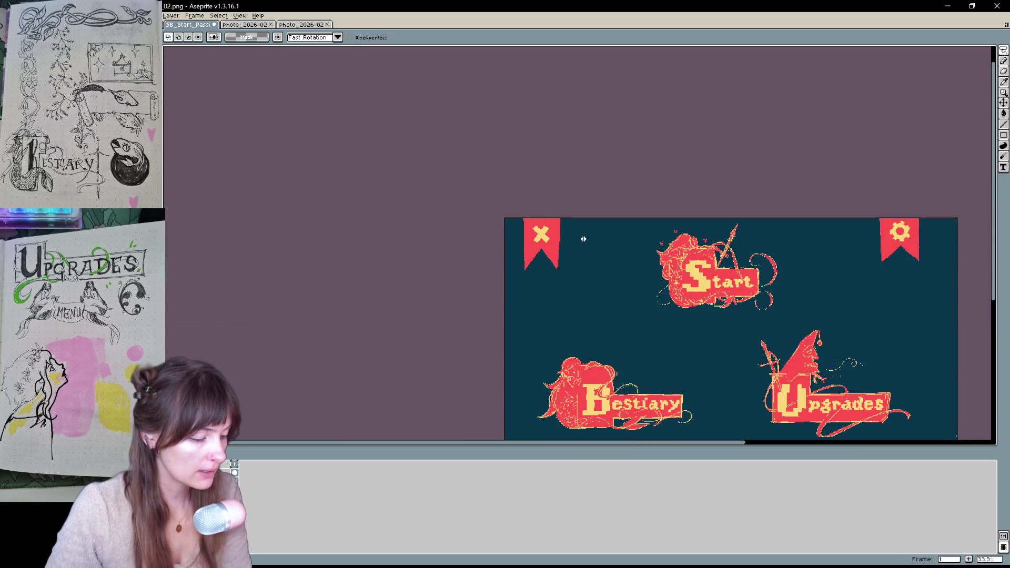
{"action": "scroll", "coordinate": [584, 239], "scroll_direction": "up", "scroll_amount": 1}
{"action": "key", "text": "h"}
{"action": "mouse_move", "coordinate": [582, 237]}
{"action": "left_mouse_down"}
{"action": "mouse_move", "coordinate": [535, 279]}
{"action": "mouse_move", "coordinate": [554, 304]}
{"action": "mouse_move", "coordinate": [545, 321]}
{"action": "left_mouse_up"}
{"action": "key", "text": "m"}
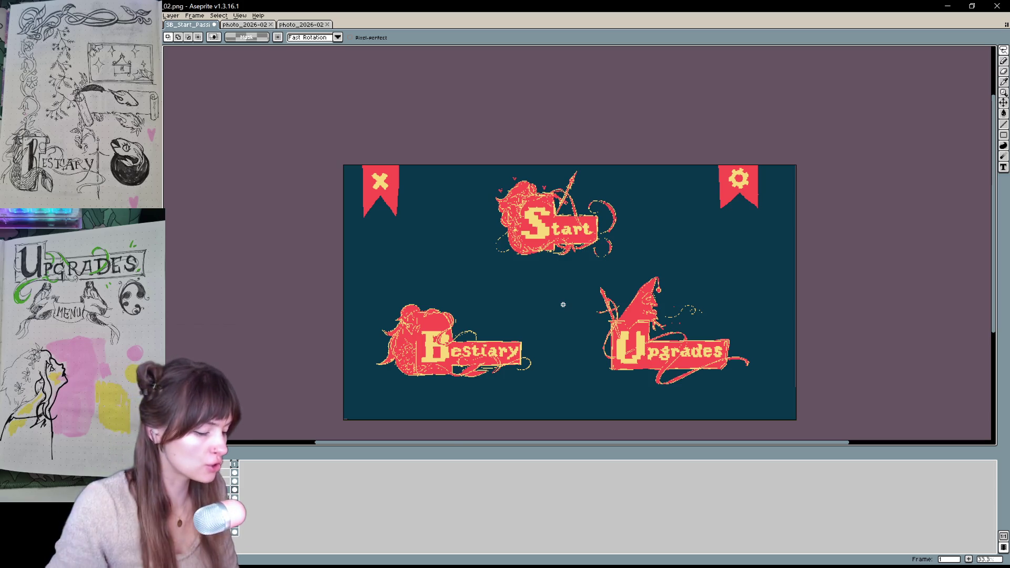
{"action": "key", "text": "h"}
{"action": "mouse_move", "coordinate": [523, 314]}
{"action": "left_mouse_down"}
{"action": "mouse_move", "coordinate": [471, 341]}
{"action": "mouse_move", "coordinate": [486, 296]}
{"action": "left_mouse_up"}
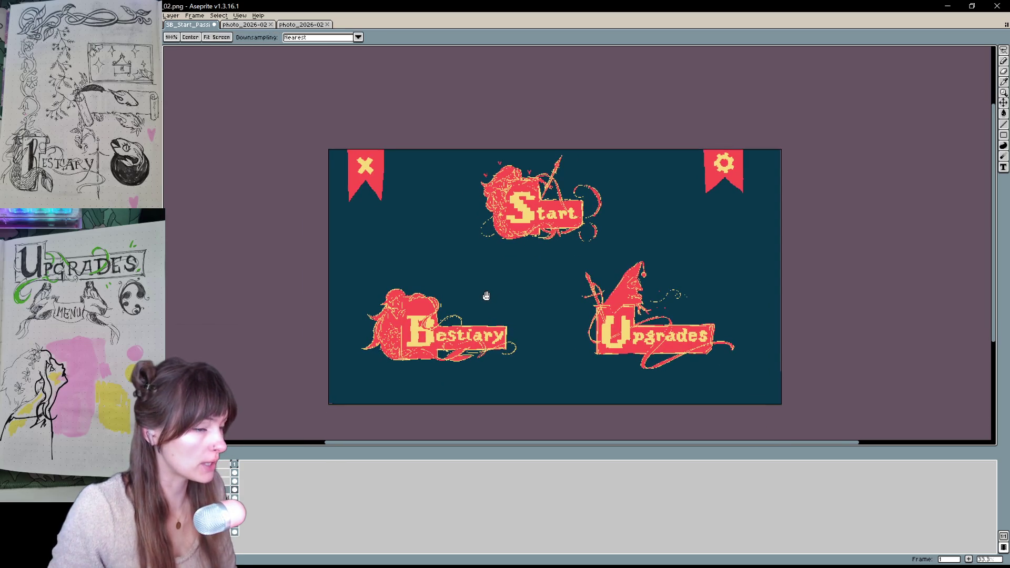
{"action": "left_click_drag", "start_coordinate": [487, 296], "coordinate": [441, 313]}
{"action": "key", "text": "m"}
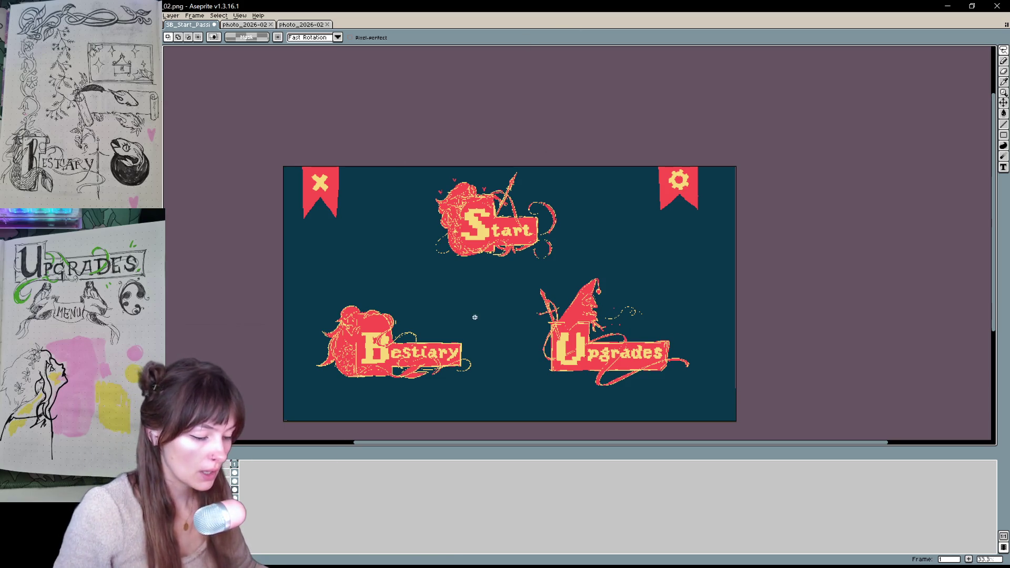
Hide the teal background and save with layers over assets/Buttons_Menu.aseprite.
{"action": "left_click", "coordinate": [235, 481]}
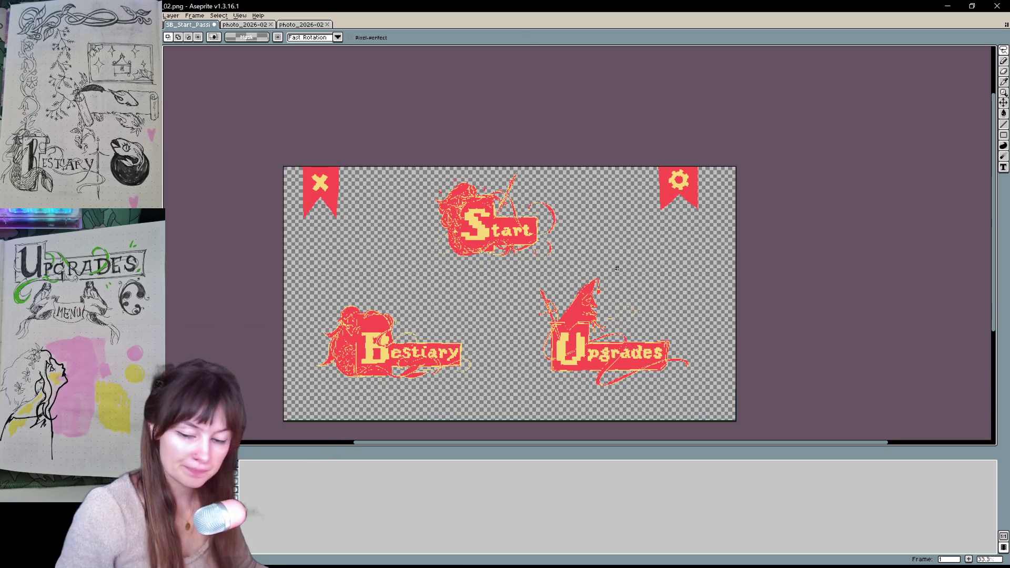
{"action": "key", "text": "ctrl+s"}
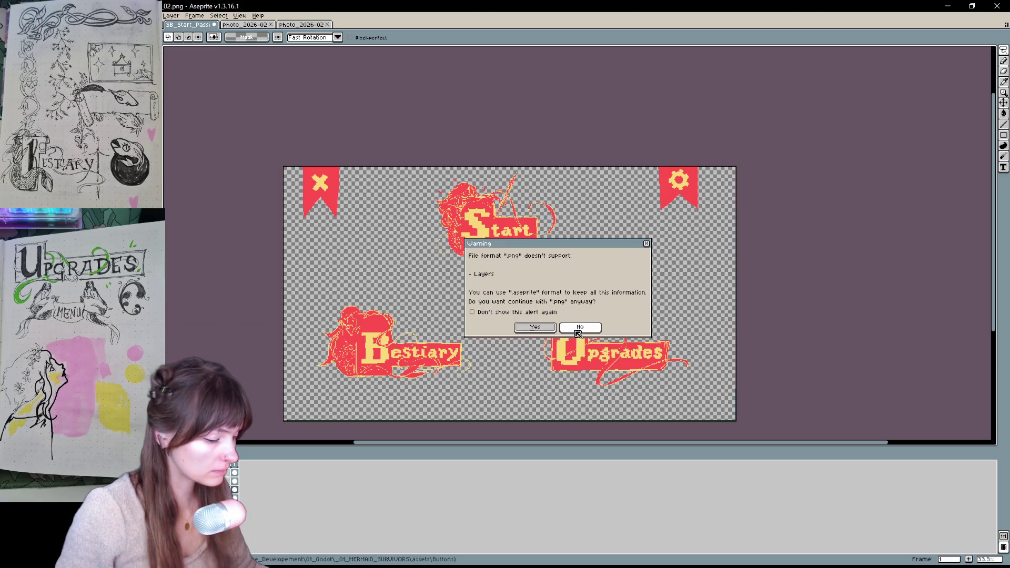
{"action": "left_click", "coordinate": [576, 329]}
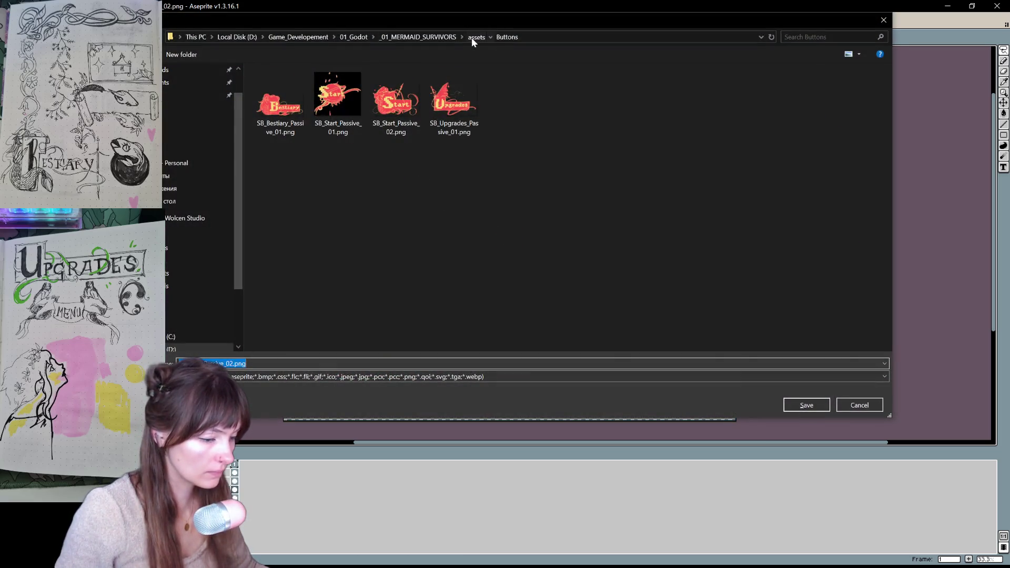
{"action": "left_click", "coordinate": [472, 37]}
{"action": "scroll", "coordinate": [658, 229], "scroll_direction": "down", "scroll_amount": 5}
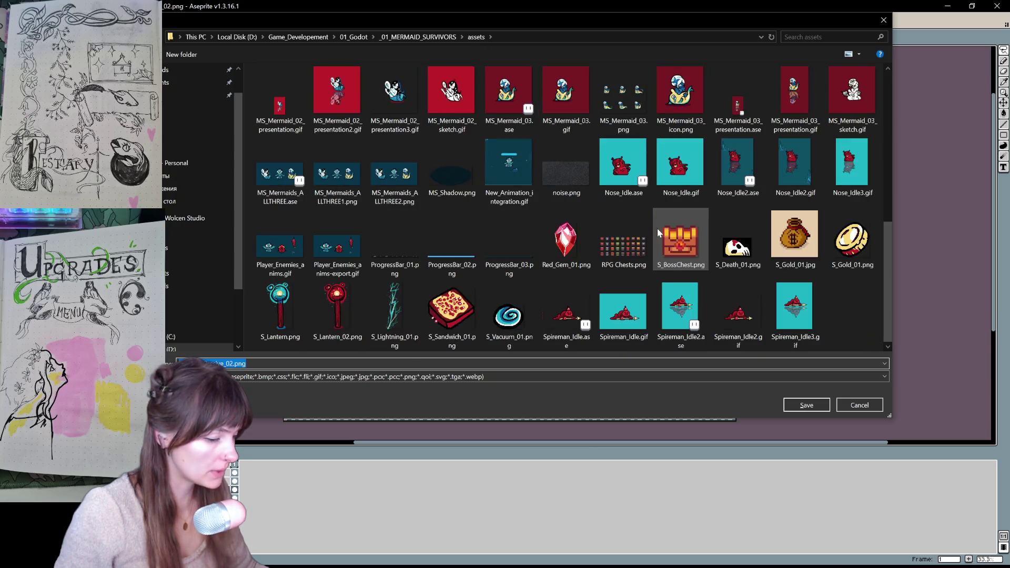
{"action": "scroll", "coordinate": [657, 229], "scroll_direction": "up", "scroll_amount": 2}
{"action": "scroll", "coordinate": [658, 229], "scroll_direction": "up", "scroll_amount": 2}
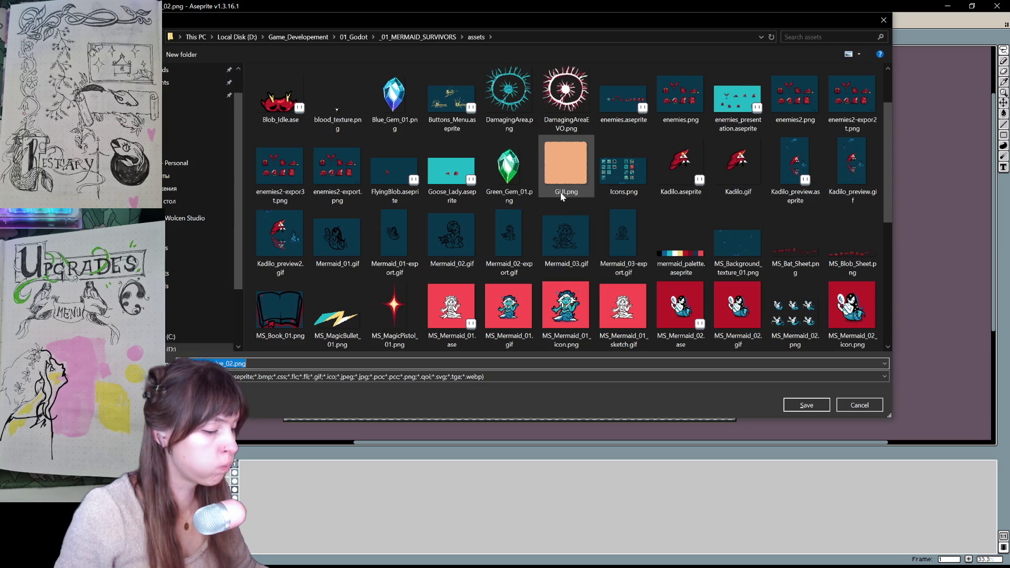
{"action": "left_click", "coordinate": [452, 103]}
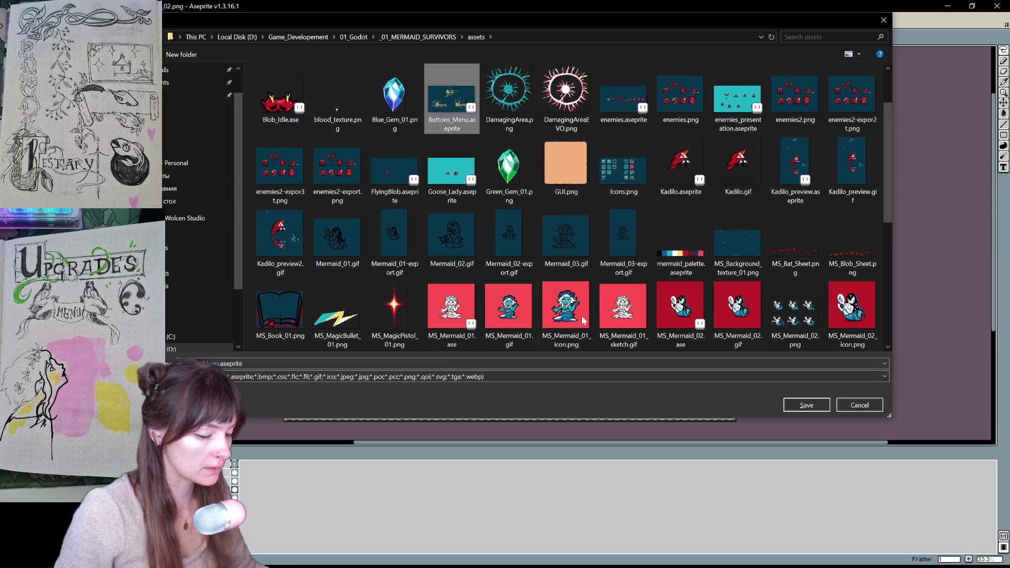
{"action": "left_click", "coordinate": [806, 405]}
{"action": "left_click", "coordinate": [594, 292]}
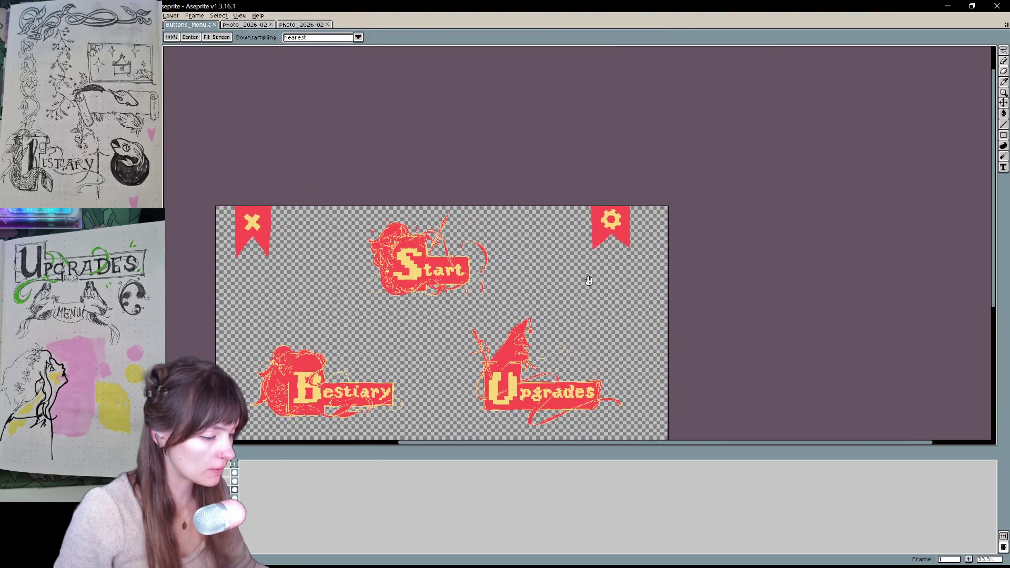
Crop the canvas tightly around the red gear banner via Canvas Size, then start Save As.
{"action": "key", "text": "ctrl+alt+c"}
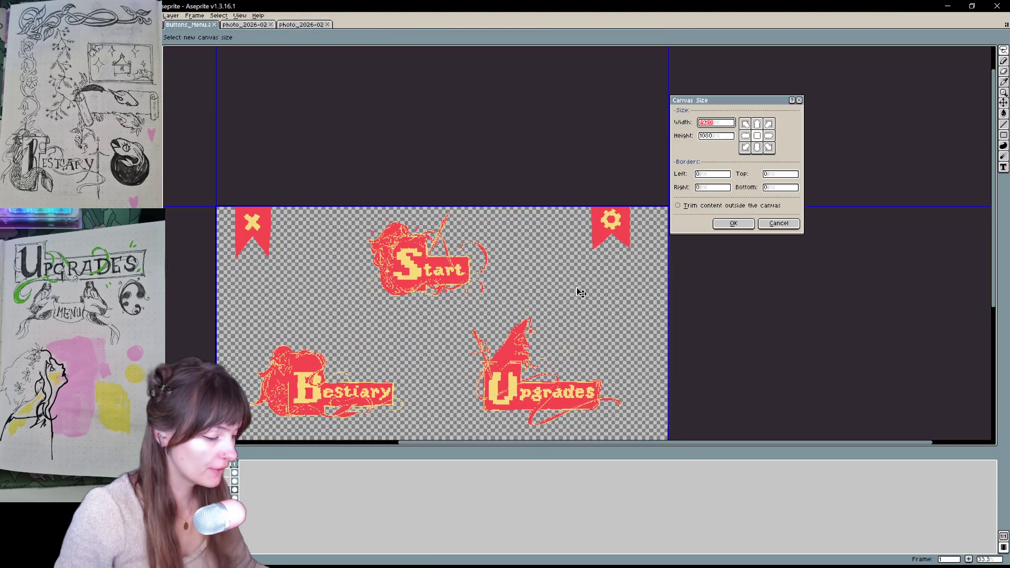
{"action": "mouse_move", "coordinate": [415, 248]}
{"action": "left_mouse_down"}
{"action": "mouse_move", "coordinate": [427, 262]}
{"action": "mouse_move", "coordinate": [372, 253]}
{"action": "mouse_move", "coordinate": [437, 263]}
{"action": "mouse_move", "coordinate": [409, 267]}
{"action": "left_mouse_up"}
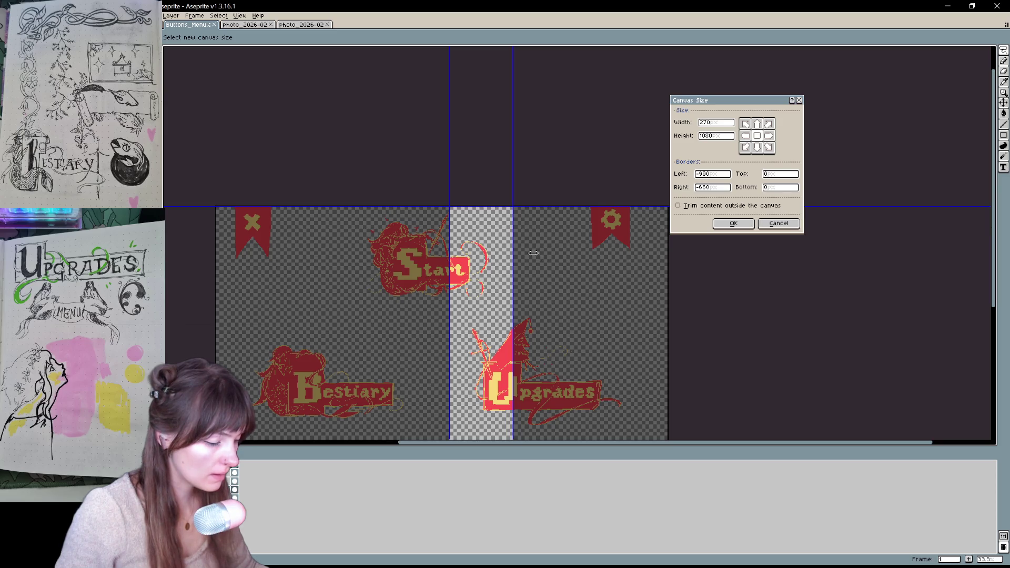
{"action": "mouse_move", "coordinate": [534, 249]}
{"action": "left_mouse_down"}
{"action": "mouse_move", "coordinate": [518, 250]}
{"action": "mouse_move", "coordinate": [562, 250]}
{"action": "mouse_move", "coordinate": [400, 259]}
{"action": "mouse_move", "coordinate": [543, 272]}
{"action": "mouse_move", "coordinate": [575, 217]}
{"action": "mouse_move", "coordinate": [570, 286]}
{"action": "mouse_move", "coordinate": [557, 289]}
{"action": "mouse_move", "coordinate": [568, 310]}
{"action": "mouse_move", "coordinate": [568, 294]}
{"action": "mouse_move", "coordinate": [559, 295]}
{"action": "left_mouse_up"}
{"action": "left_click_drag", "start_coordinate": [499, 332], "coordinate": [624, 241]}
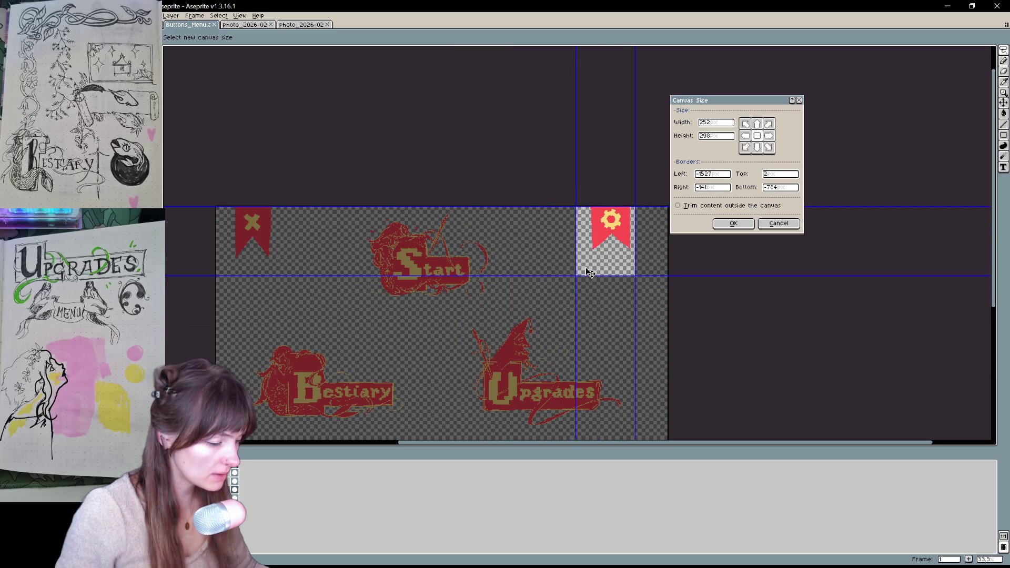
{"action": "left_click_drag", "start_coordinate": [608, 278], "coordinate": [607, 253]}
{"action": "scroll", "coordinate": [608, 253], "scroll_direction": "up", "scroll_amount": 3}
{"action": "left_click_drag", "start_coordinate": [299, 233], "coordinate": [388, 237]}
{"action": "left_click_drag", "start_coordinate": [654, 253], "coordinate": [627, 255]}
{"action": "left_click_drag", "start_coordinate": [457, 355], "coordinate": [464, 335]}
{"action": "left_click", "coordinate": [732, 225]}
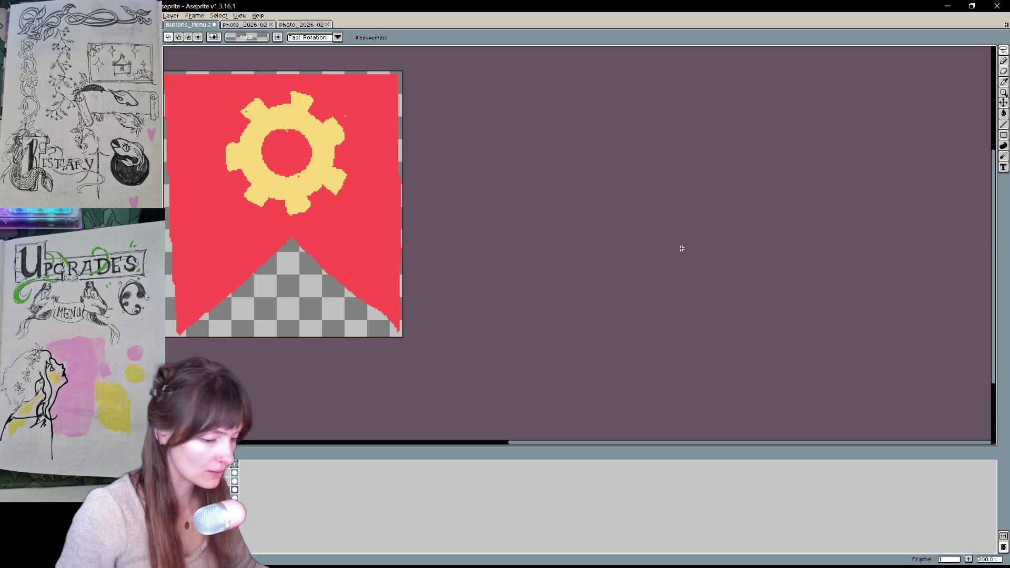
{"action": "key", "text": "ctrl+shift+s"}
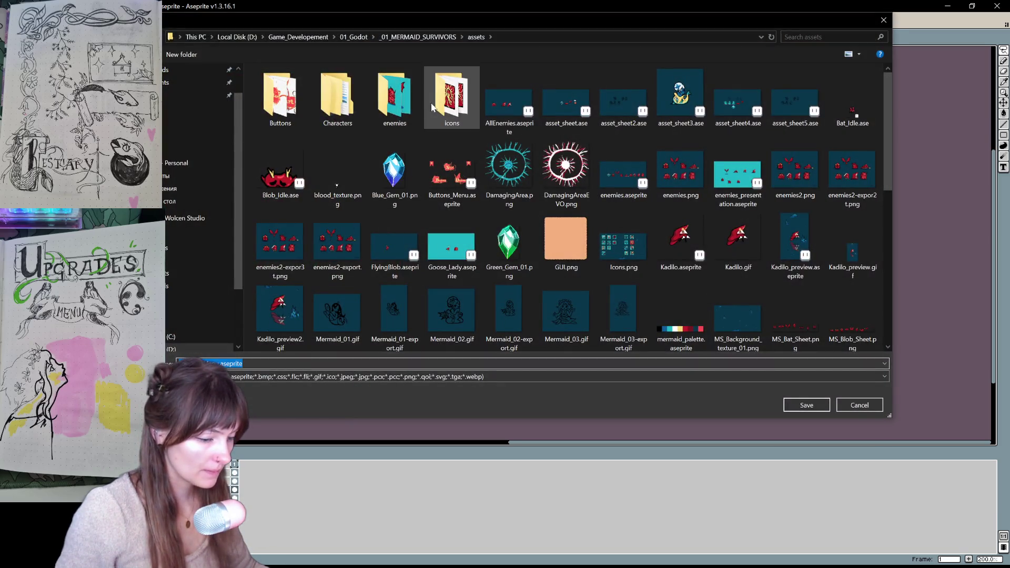
Save the gear banner as SB_Option_Passive_01.aseprite in assets/Buttons.
{"action": "double_click", "coordinate": [280, 97]}
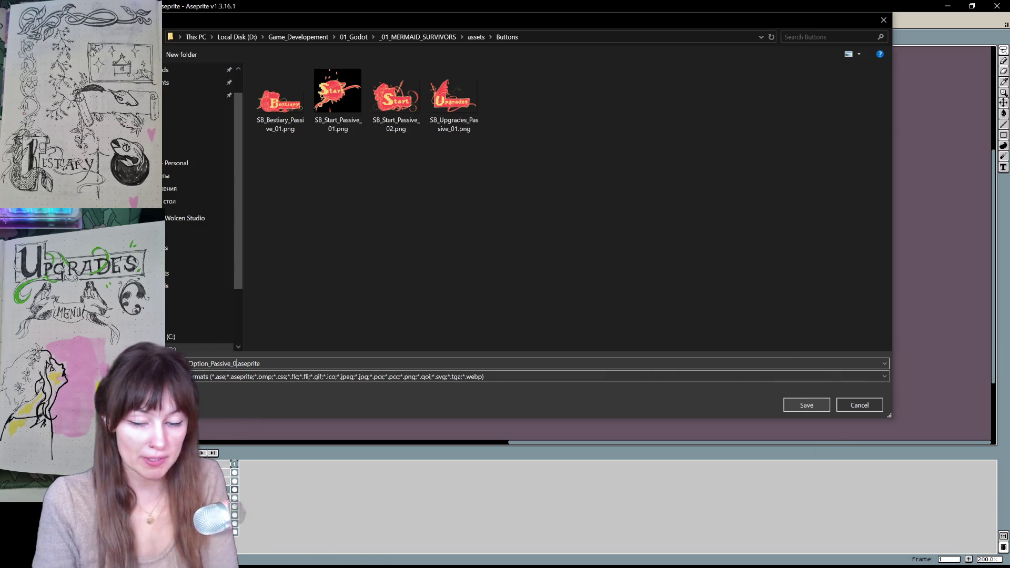
{"action": "left_click", "coordinate": [808, 406]}
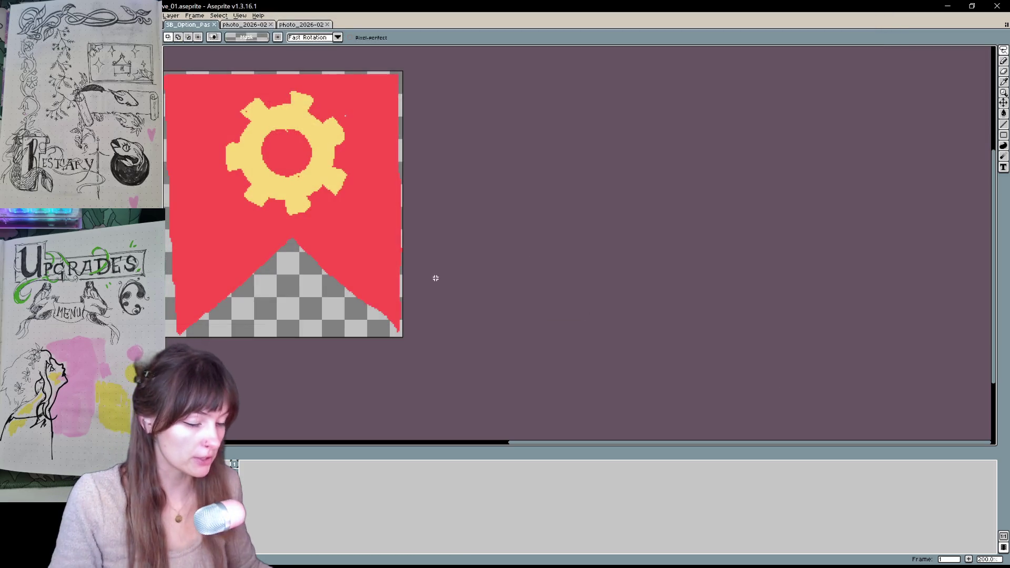
Undo the gear crop and start a new Canvas Size crop over the X banner.
{"action": "key", "text": "ctrl+z"}
{"action": "scroll", "coordinate": [342, 309], "scroll_direction": "up", "scroll_amount": 1}
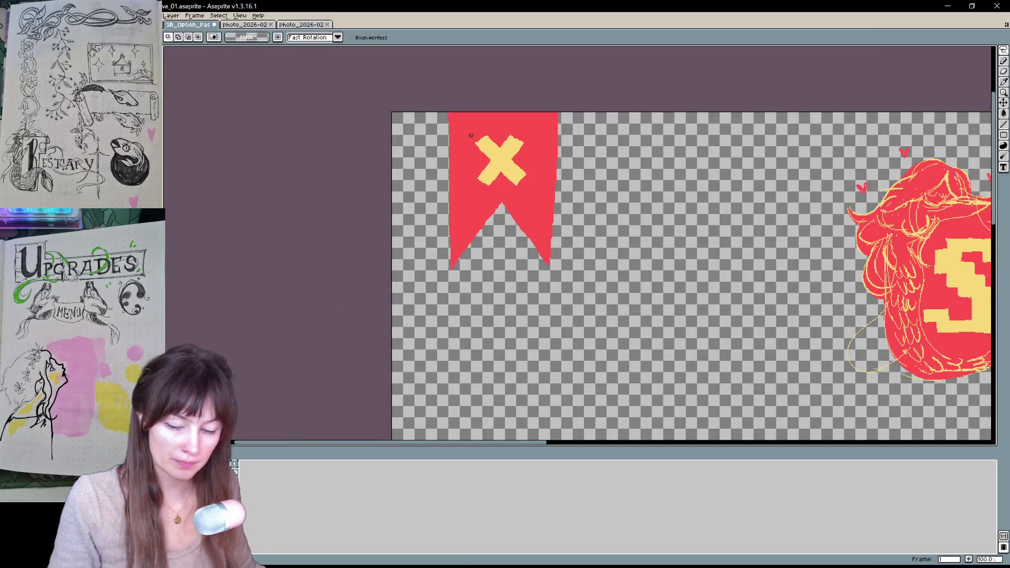
{"action": "key", "text": "ctrl+alt+c"}
{"action": "mouse_move", "coordinate": [493, 166]}
{"action": "left_mouse_down"}
{"action": "mouse_move", "coordinate": [588, 222]}
{"action": "mouse_move", "coordinate": [751, 281]}
{"action": "mouse_move", "coordinate": [937, 382]}
{"action": "mouse_move", "coordinate": [736, 158]}
{"action": "mouse_move", "coordinate": [384, 105]}
{"action": "mouse_move", "coordinate": [510, 221]}
{"action": "mouse_move", "coordinate": [420, 156]}
{"action": "mouse_move", "coordinate": [428, 131]}
{"action": "mouse_move", "coordinate": [427, 181]}
{"action": "left_mouse_up"}
{"action": "left_click_drag", "start_coordinate": [593, 310], "coordinate": [513, 205]}
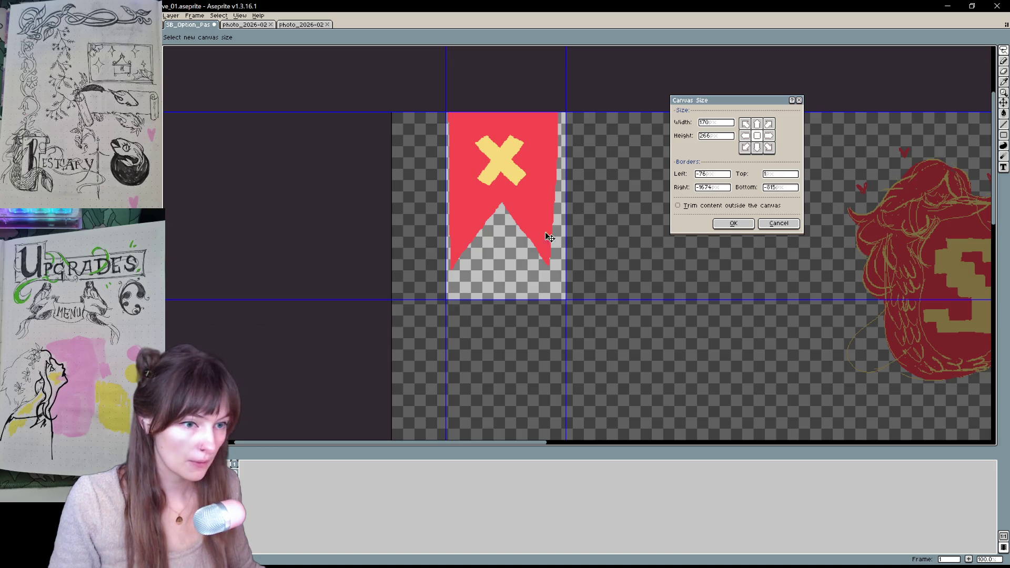
{"action": "left_click_drag", "start_coordinate": [566, 301], "coordinate": [515, 273]}
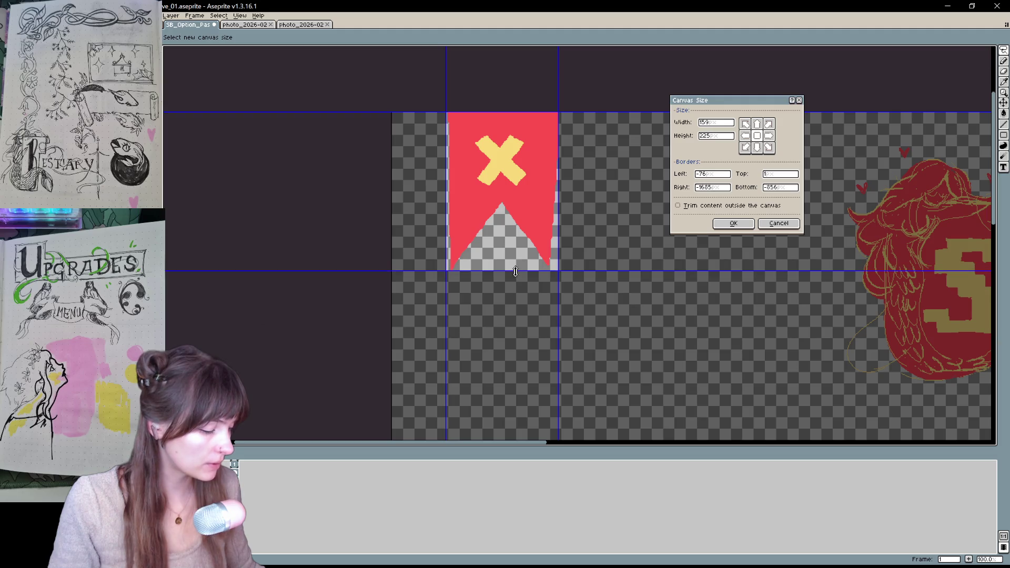
Align the crop borders exactly to the X banner, apply the crop and begin Save As.
{"action": "scroll", "coordinate": [515, 273], "scroll_direction": "up", "scroll_amount": 2}
{"action": "scroll", "coordinate": [525, 242], "scroll_direction": "down", "scroll_amount": 1}
{"action": "left_click_drag", "start_coordinate": [542, 141], "coordinate": [525, 232]}
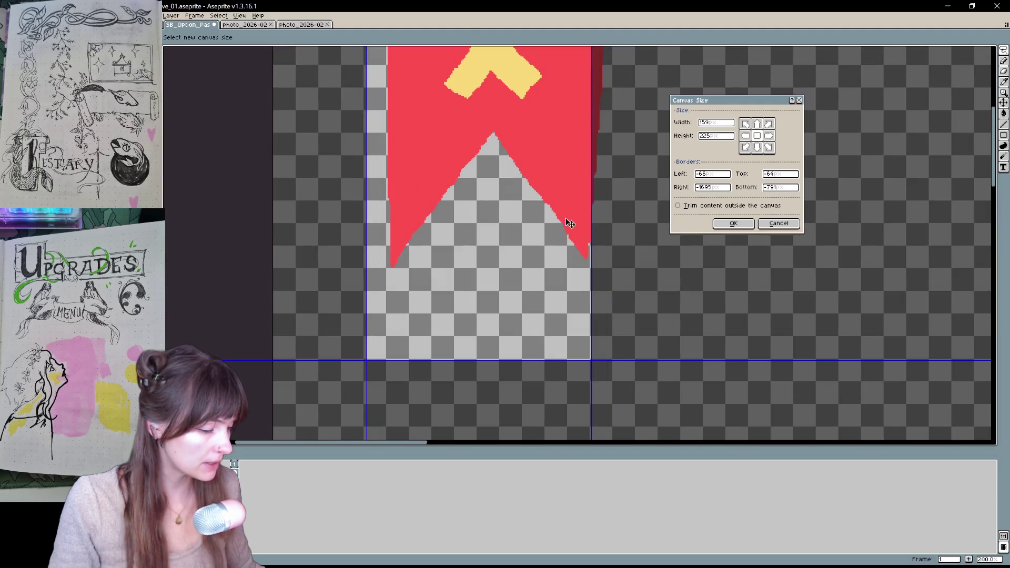
{"action": "scroll", "coordinate": [589, 145], "scroll_direction": "down", "scroll_amount": 1}
{"action": "left_click_drag", "start_coordinate": [541, 179], "coordinate": [549, 134]}
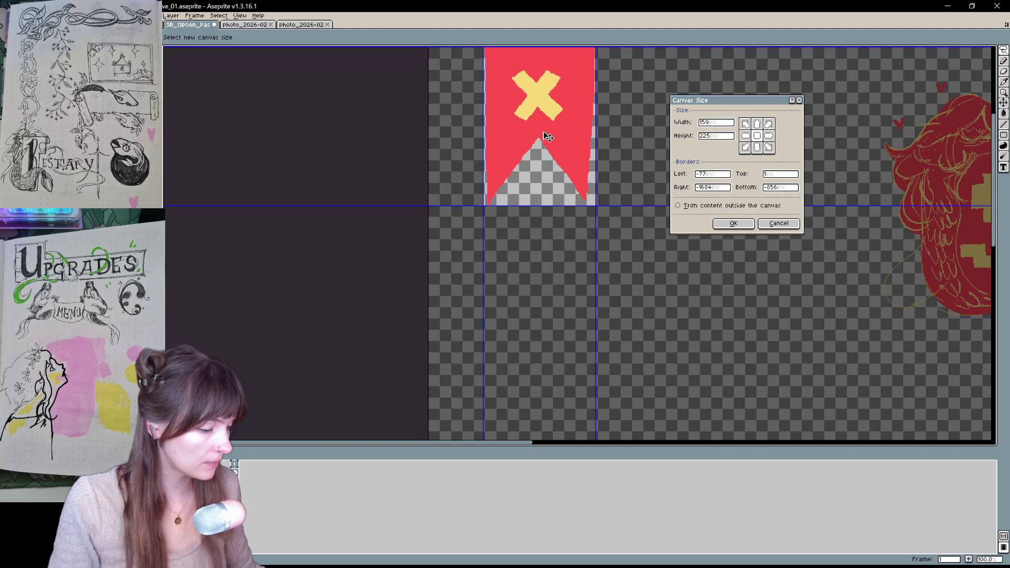
{"action": "scroll", "coordinate": [564, 63], "scroll_direction": "up", "scroll_amount": 1}
{"action": "scroll", "coordinate": [562, 59], "scroll_direction": "down", "scroll_amount": 2}
{"action": "scroll", "coordinate": [560, 55], "scroll_direction": "up", "scroll_amount": 2}
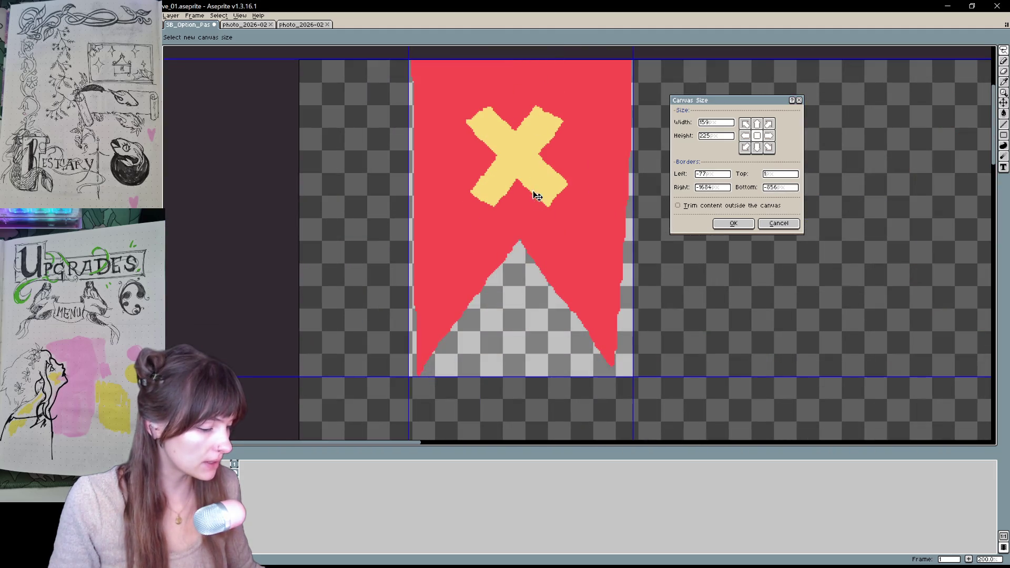
{"action": "left_click_drag", "start_coordinate": [578, 258], "coordinate": [579, 257]}
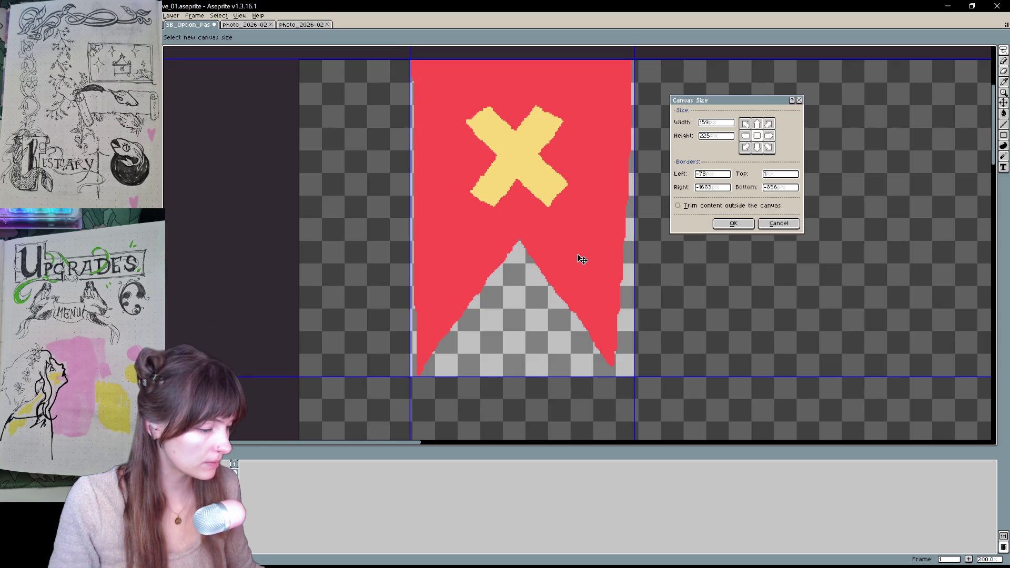
{"action": "left_click", "coordinate": [739, 223]}
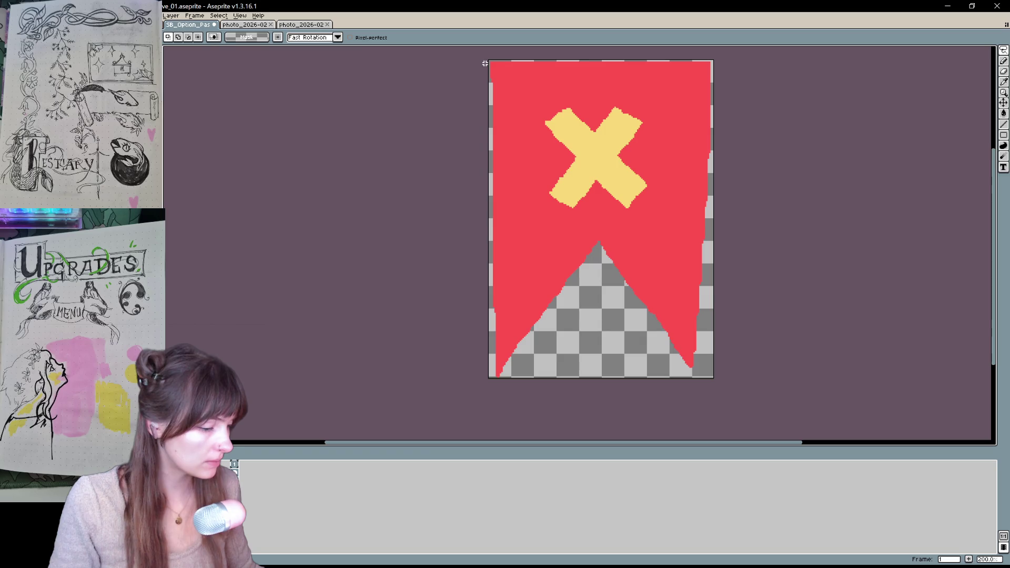
{"action": "key", "text": "ctrl+shift+s"}
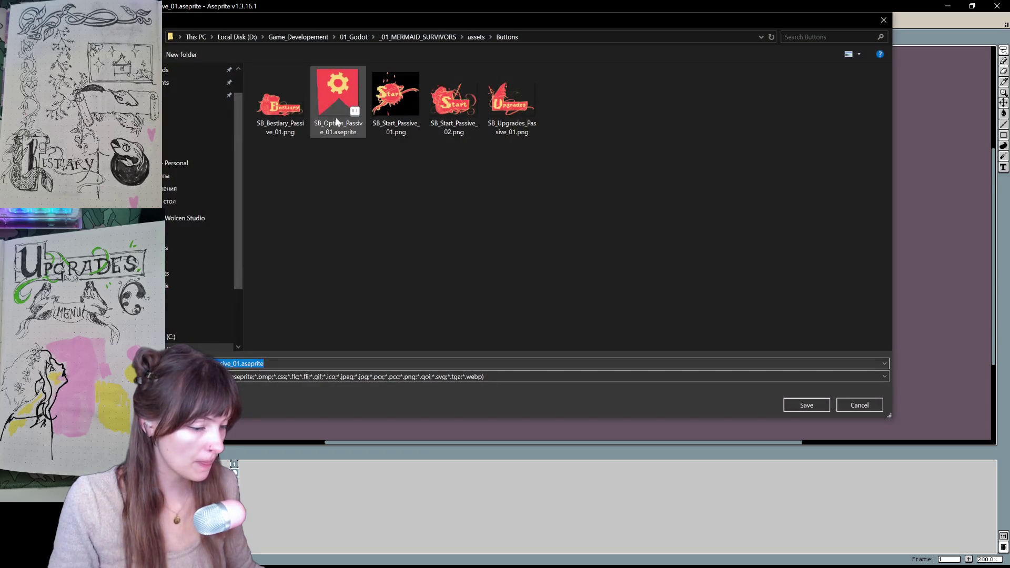
Save the X banner as flattened PNG SB_Quit_Passive_01.png in the Buttons folder.
{"action": "left_click", "coordinate": [245, 377]}
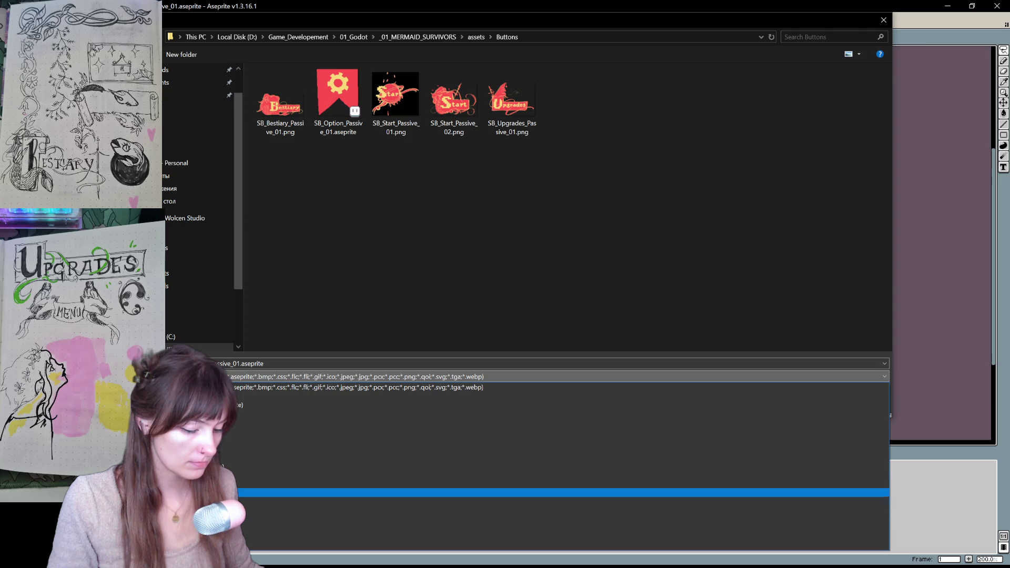
{"action": "left_click", "coordinate": [242, 511]}
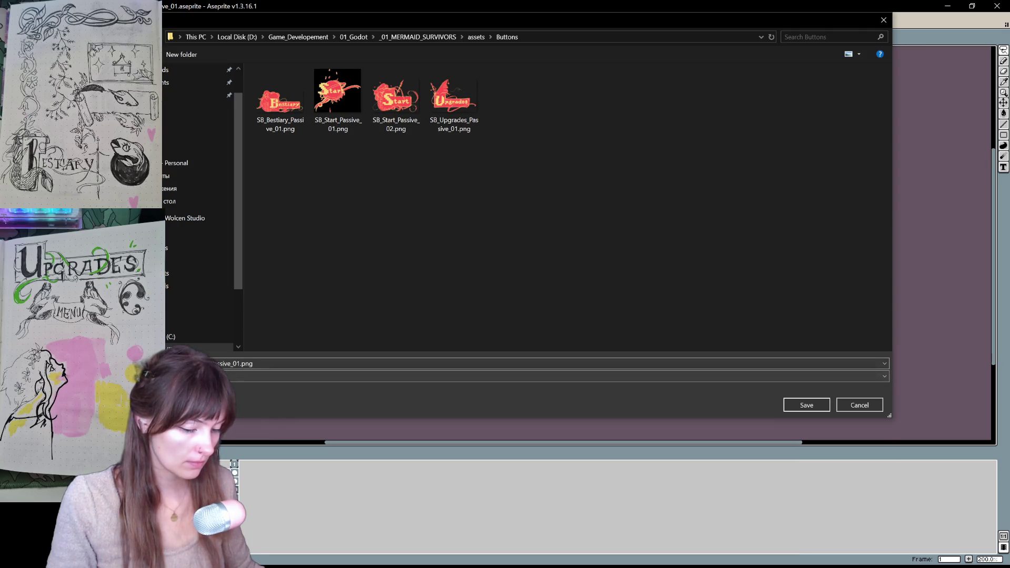
{"action": "left_click", "coordinate": [331, 132]}
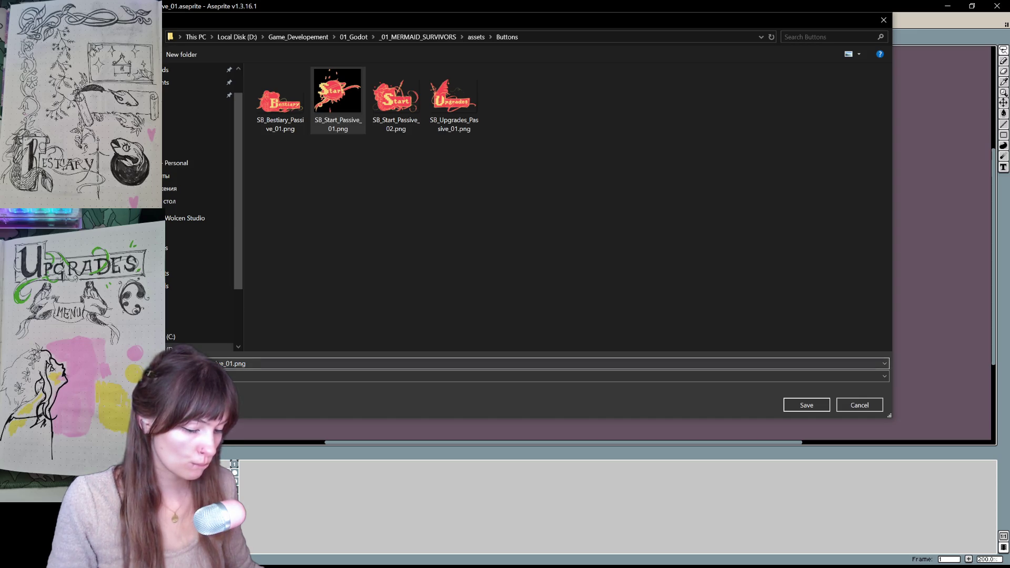
{"action": "double_click", "coordinate": [194, 363]}
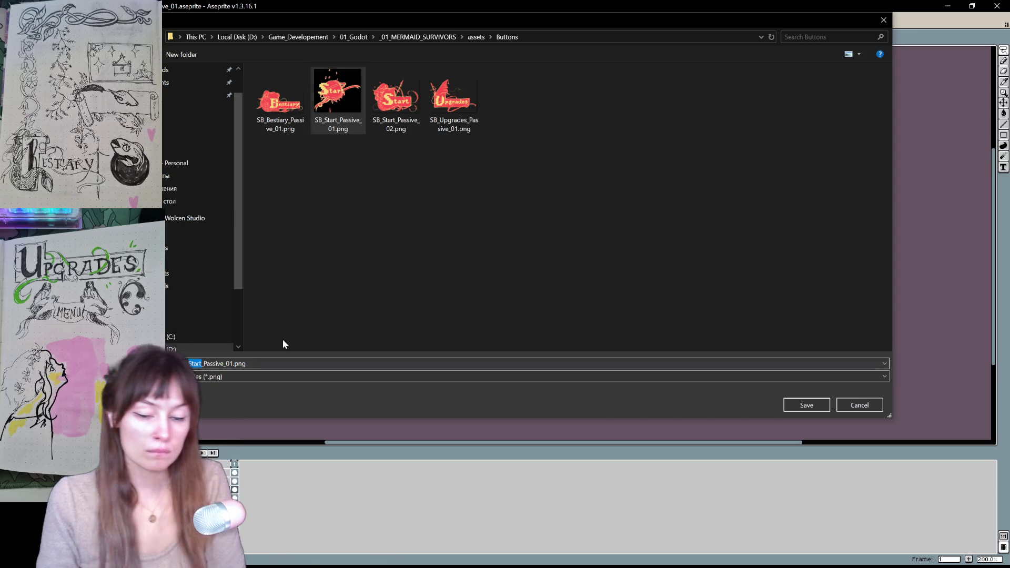
{"action": "type", "text": "Quit"}
{"action": "key", "text": "Return"}
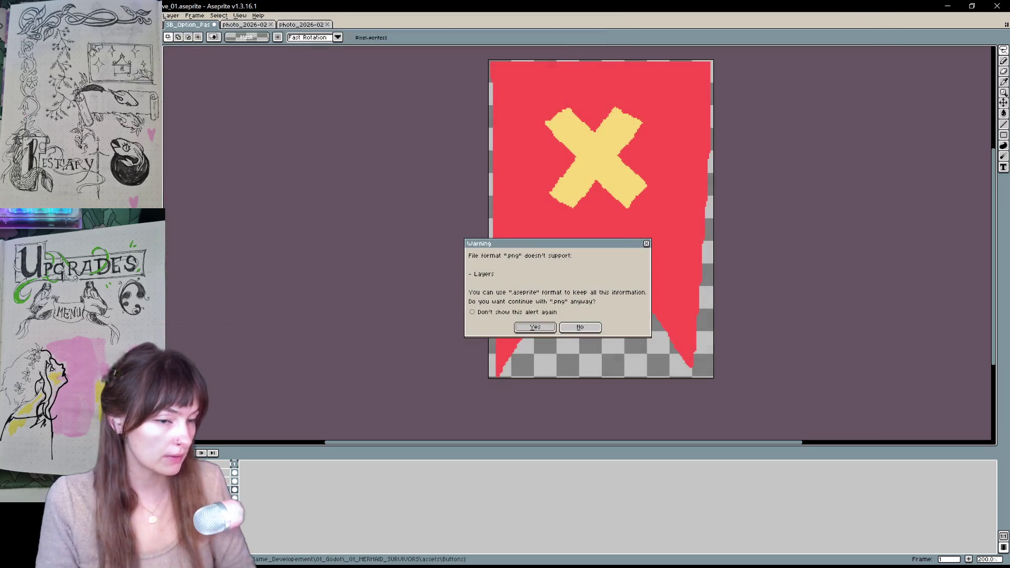
{"action": "key", "text": "Return"}
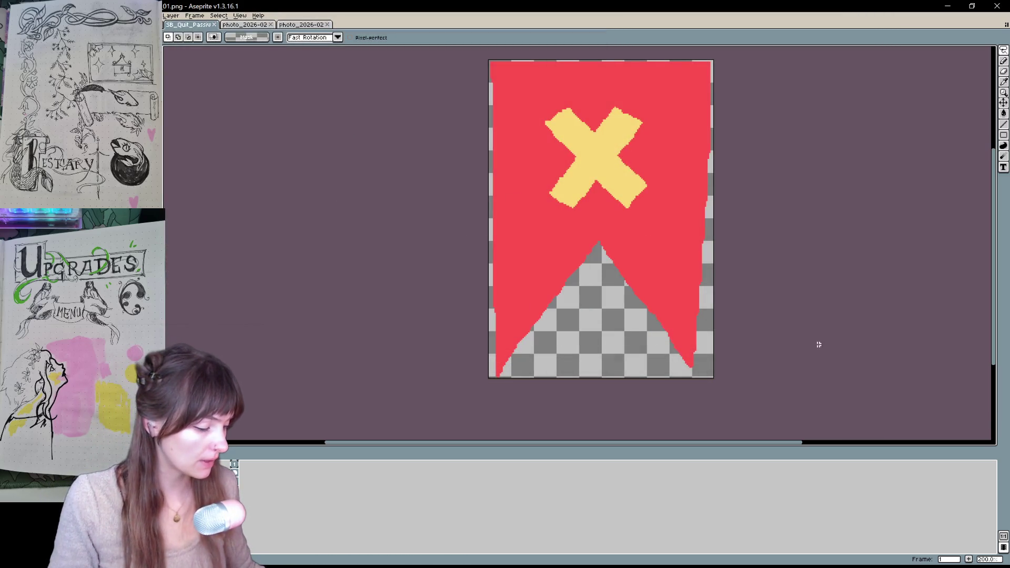
{"action": "scroll", "coordinate": [823, 346], "scroll_direction": "up", "scroll_amount": 2}
{"action": "scroll", "coordinate": [776, 317], "scroll_direction": "up", "scroll_amount": 3}
{"action": "scroll", "coordinate": [167, 278], "scroll_direction": "right", "scroll_amount": 10}
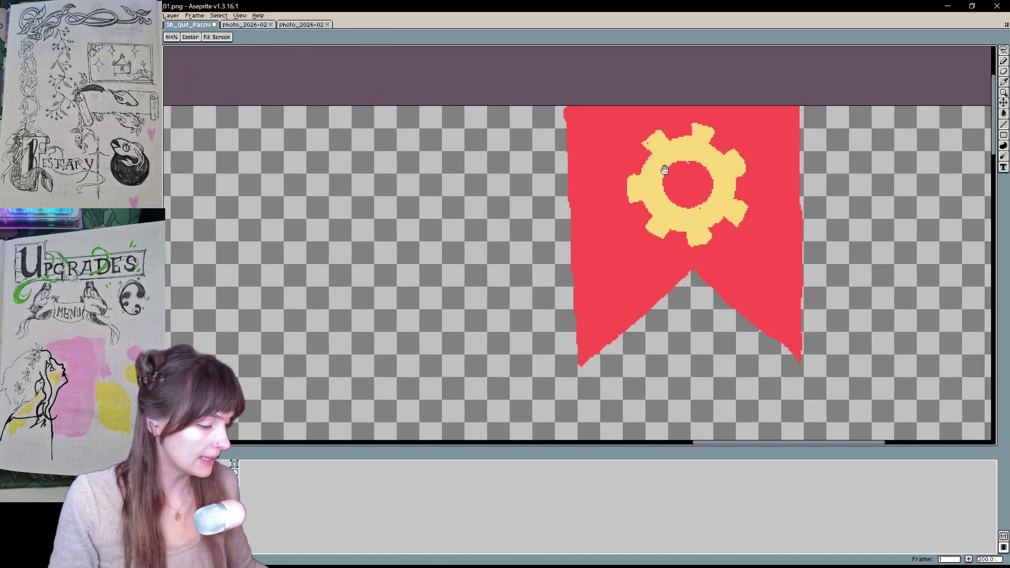
Open Canvas Size and move the canvas boundary over the gear banner.
{"action": "key", "text": "m"}
{"action": "key", "text": "ctrl+alt+c"}
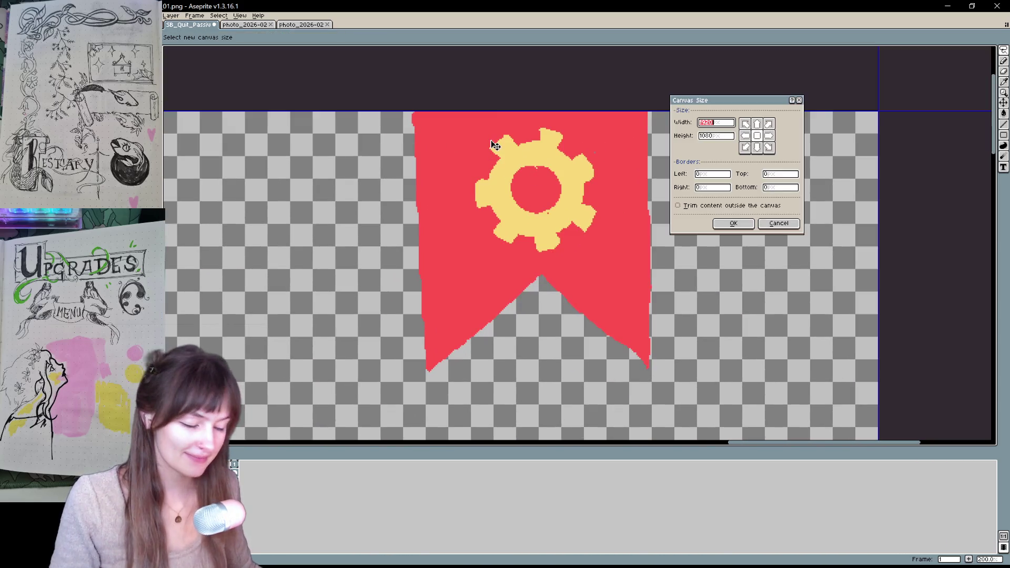
{"action": "mouse_move", "coordinate": [325, 388]}
{"action": "left_mouse_down"}
{"action": "mouse_move", "coordinate": [279, 181]}
{"action": "mouse_move", "coordinate": [591, 158]}
{"action": "mouse_move", "coordinate": [566, 254]}
{"action": "mouse_move", "coordinate": [410, 434]}
{"action": "mouse_move", "coordinate": [338, 342]}
{"action": "mouse_move", "coordinate": [597, 412]}
{"action": "mouse_move", "coordinate": [388, 316]}
{"action": "mouse_move", "coordinate": [180, 250]}
{"action": "mouse_move", "coordinate": [386, 216]}
{"action": "mouse_move", "coordinate": [636, 279]}
{"action": "mouse_move", "coordinate": [563, 278]}
{"action": "mouse_move", "coordinate": [621, 387]}
{"action": "left_mouse_up"}
{"action": "scroll", "coordinate": [622, 388], "scroll_direction": "down", "scroll_amount": 5}
{"action": "scroll", "coordinate": [589, 293], "scroll_direction": "up", "scroll_amount": 1}
{"action": "mouse_move", "coordinate": [589, 293]}
{"action": "left_mouse_down"}
{"action": "mouse_move", "coordinate": [582, 318]}
{"action": "mouse_move", "coordinate": [570, 208]}
{"action": "mouse_move", "coordinate": [544, 165]}
{"action": "left_mouse_up"}
{"action": "scroll", "coordinate": [613, 215], "scroll_direction": "up", "scroll_amount": 2}
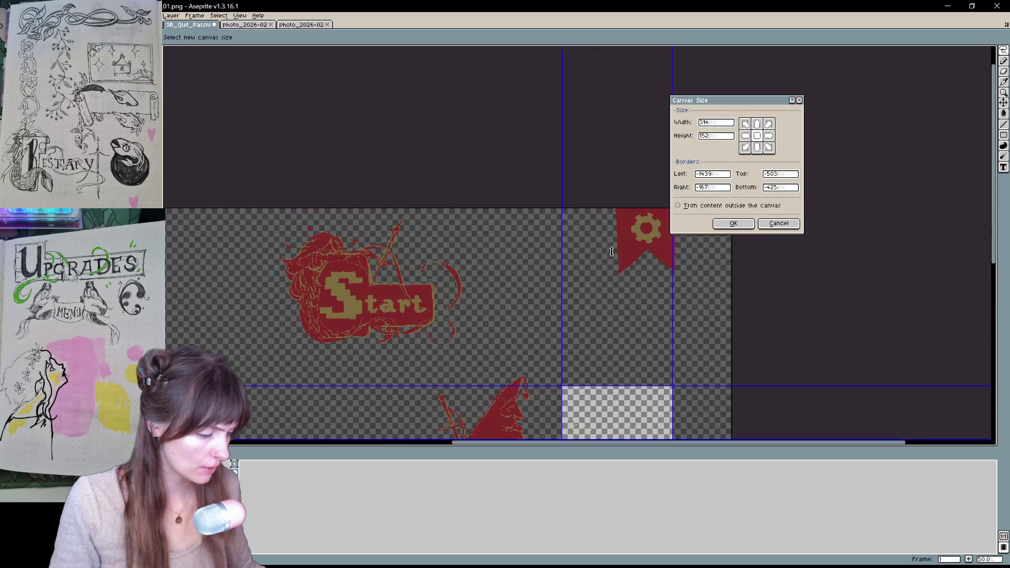
{"action": "left_click_drag", "start_coordinate": [652, 412], "coordinate": [677, 240]}
Tighten the canvas edges to the gear banner (about 169×184), apply the crop, and start Save As.
{"action": "scroll", "coordinate": [677, 252], "scroll_direction": "up", "scroll_amount": 5}
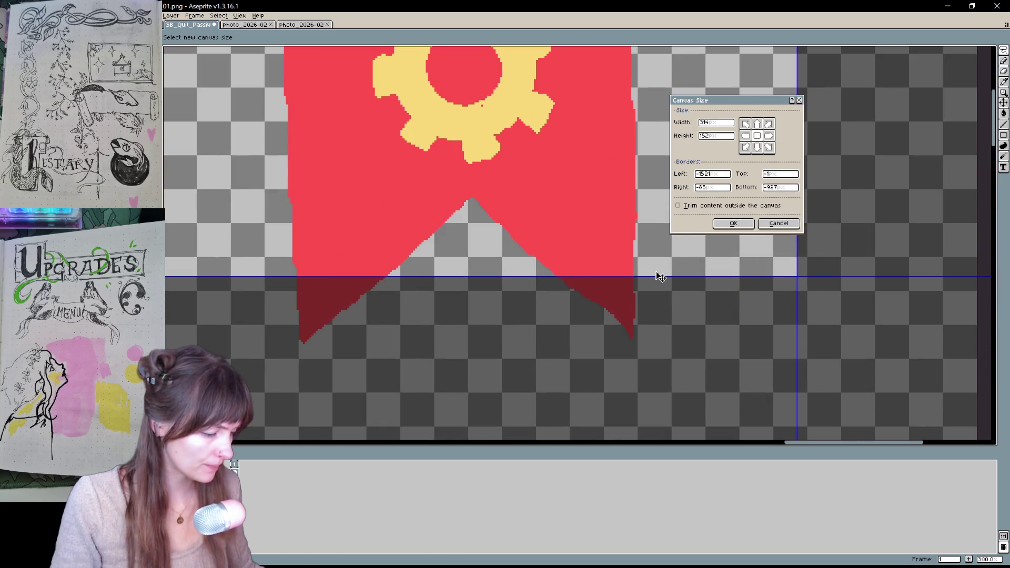
{"action": "left_click_drag", "start_coordinate": [506, 275], "coordinate": [523, 338]}
{"action": "scroll", "coordinate": [523, 339], "scroll_direction": "down", "scroll_amount": 3}
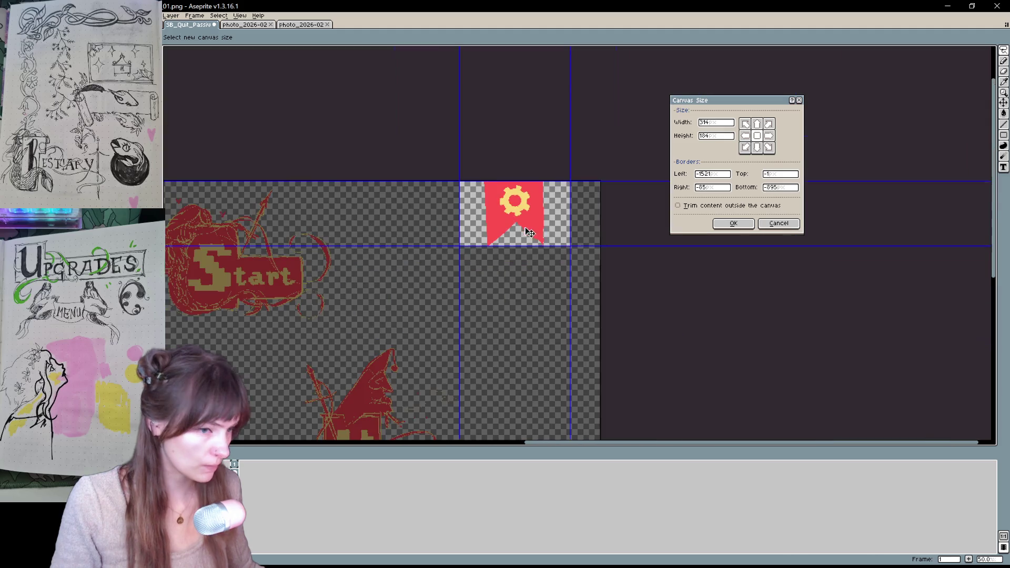
{"action": "left_click_drag", "start_coordinate": [542, 206], "coordinate": [487, 195]}
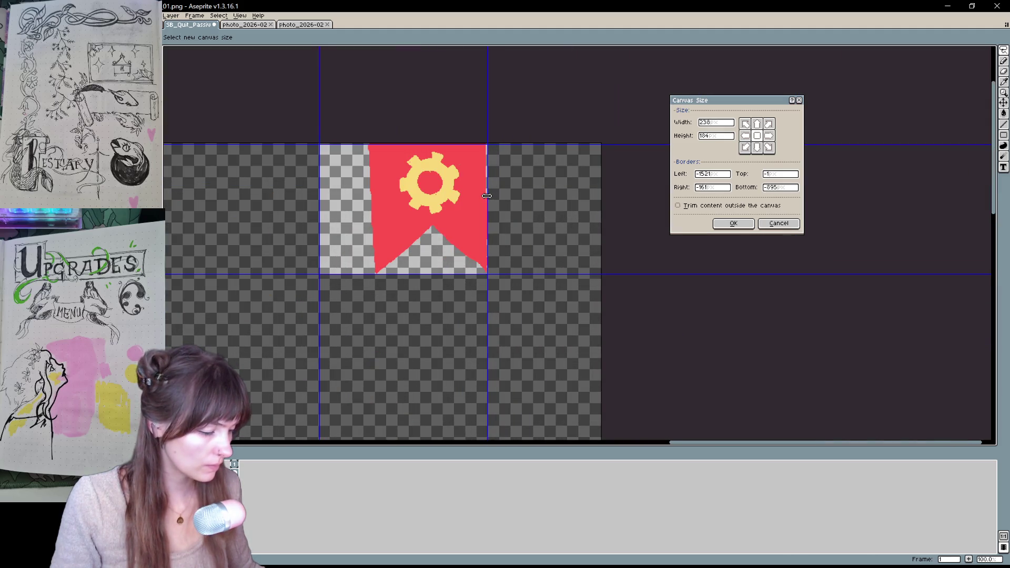
{"action": "left_click_drag", "start_coordinate": [317, 197], "coordinate": [369, 196]}
{"action": "scroll", "coordinate": [394, 189], "scroll_direction": "up", "scroll_amount": 1}
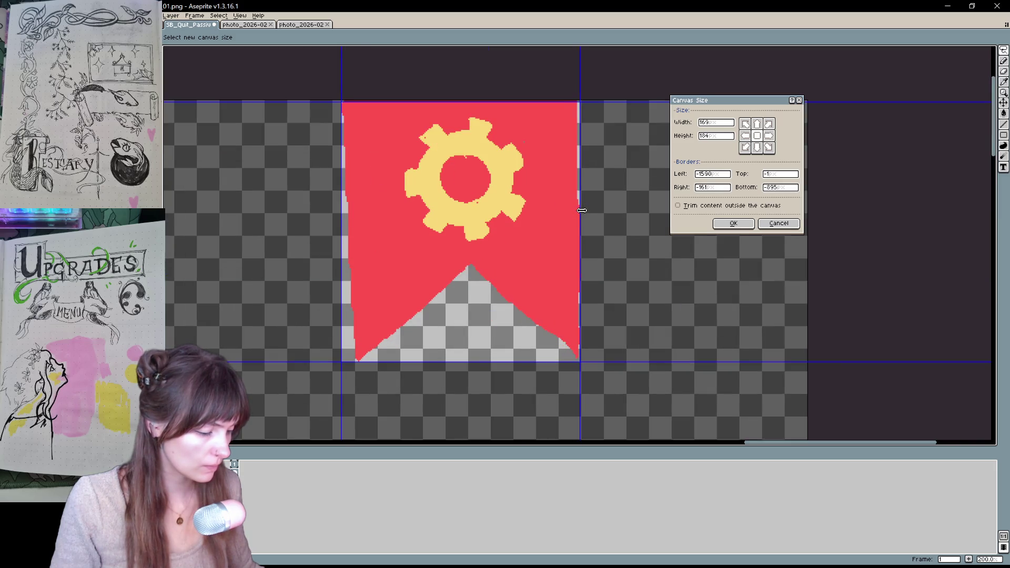
{"action": "left_click", "coordinate": [733, 224]}
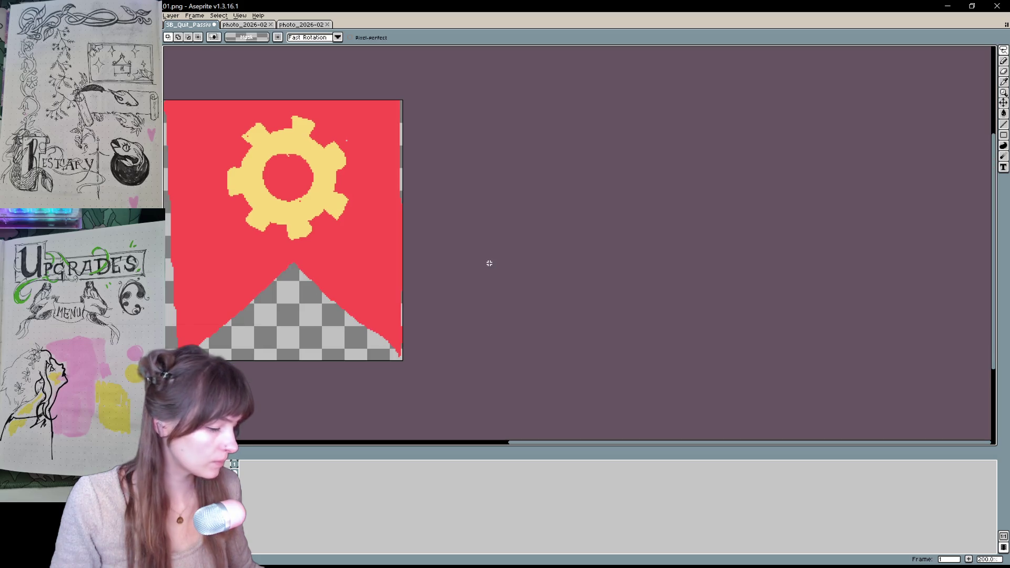
{"action": "key", "text": "ctrl+shift+s"}
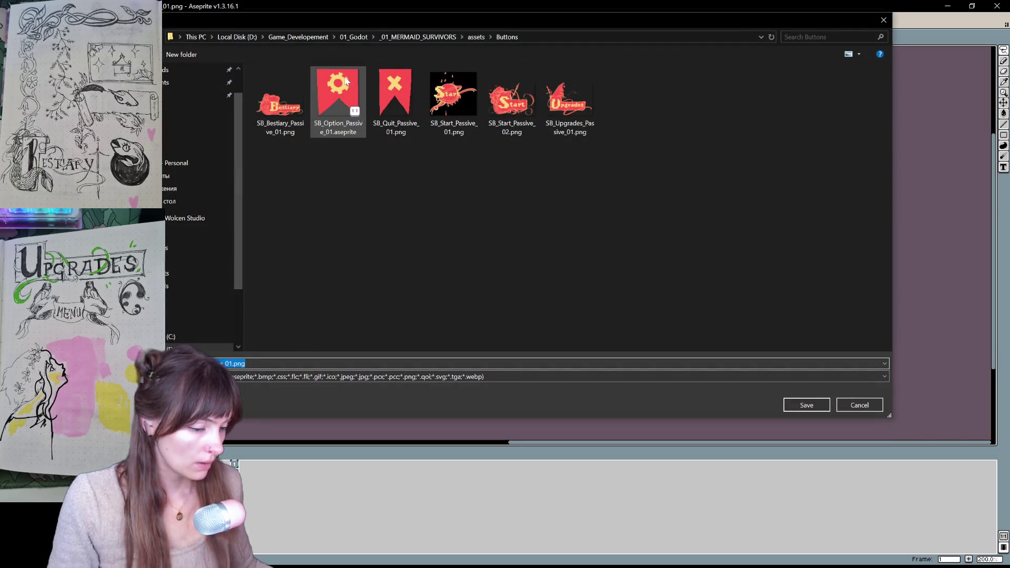
Save as SB_Option_Passive_01.png, accept the flattened-PNG warning, and switch back to Godot.
{"action": "left_click", "coordinate": [211, 363]}
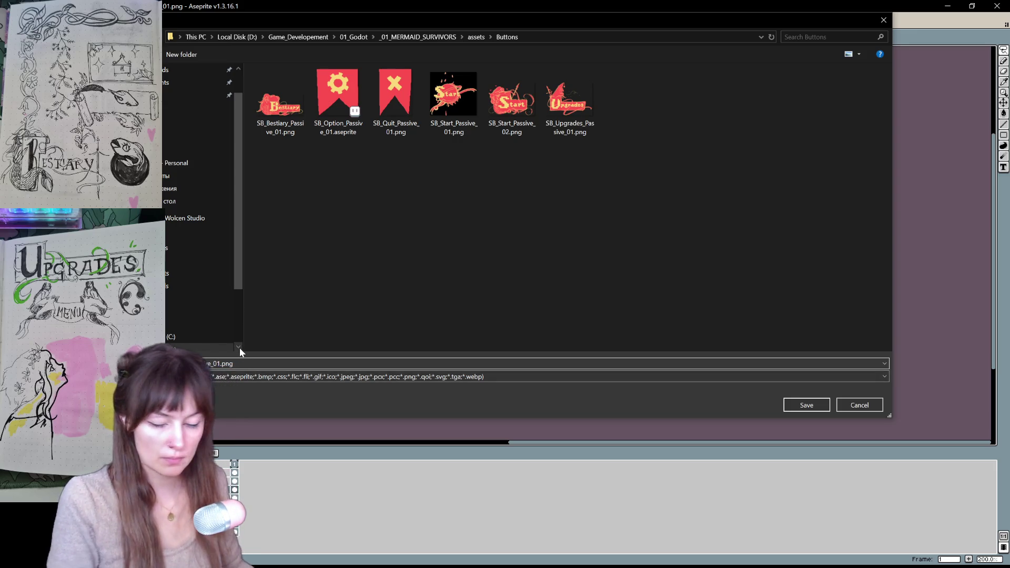
{"action": "key", "text": "Return"}
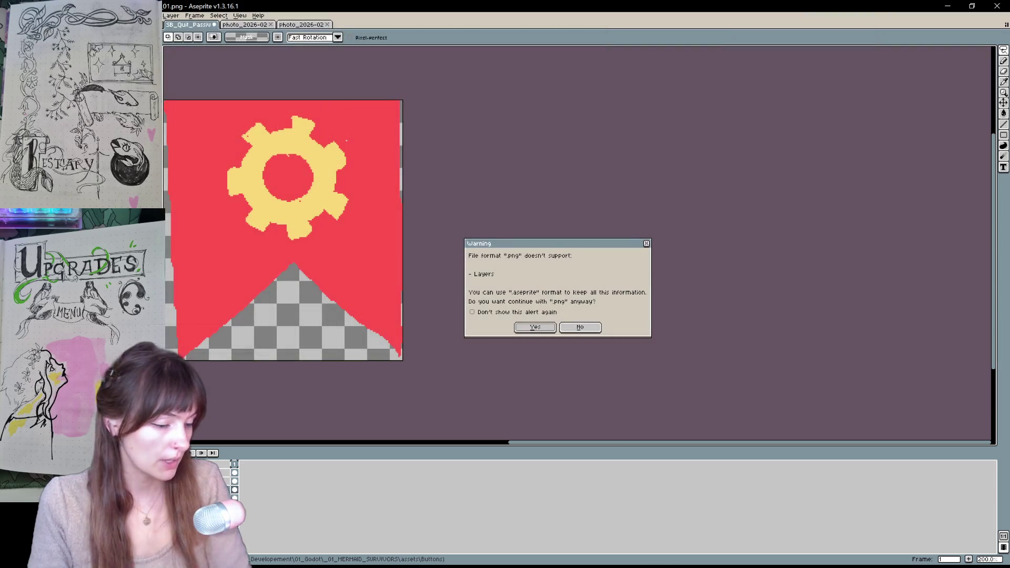
{"action": "left_click", "coordinate": [535, 327]}
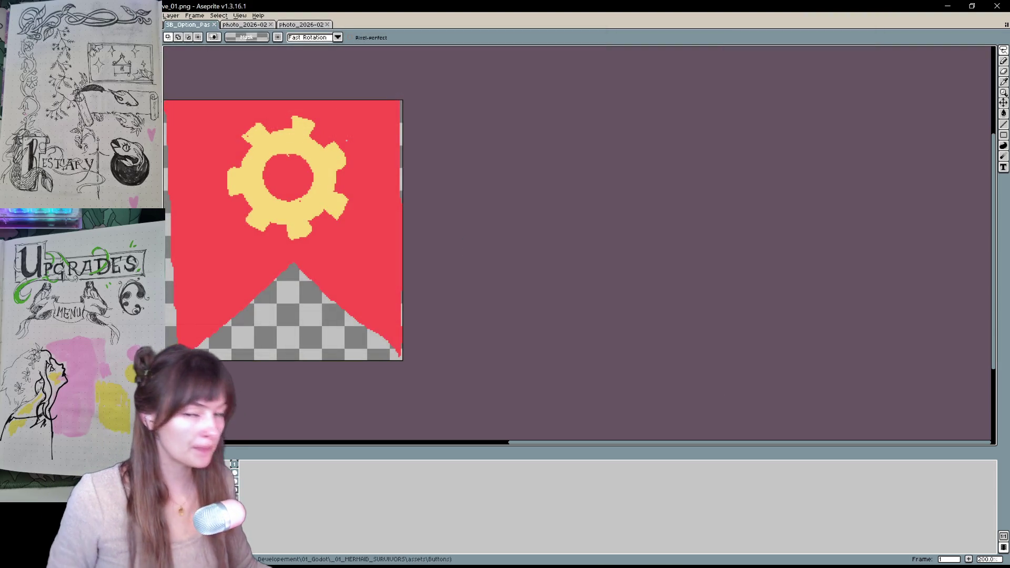
{"action": "key", "text": "alt+Tab"}
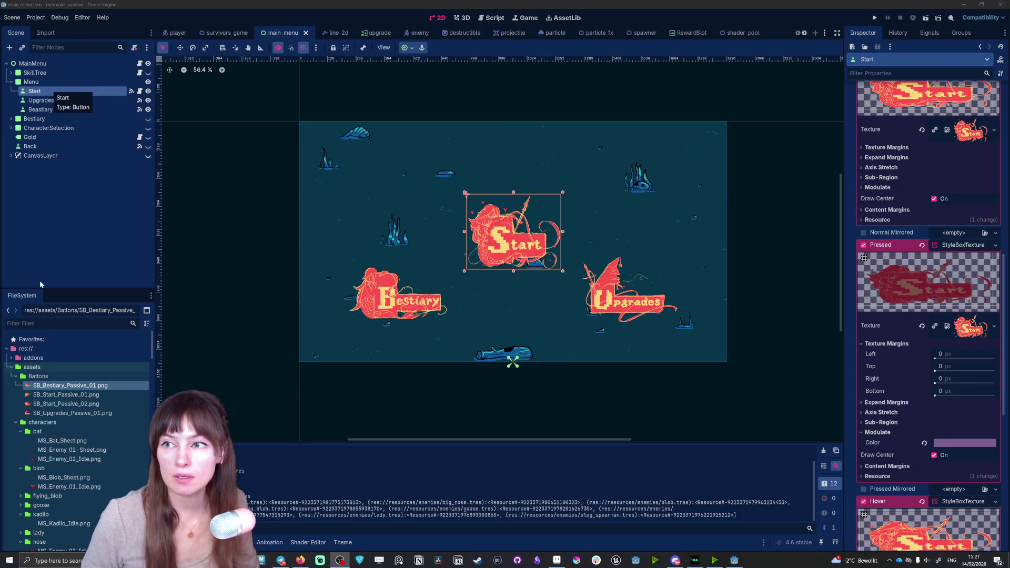
Add a child Button node under Menu by searching 'butt' in Add Child Node.
{"action": "left_click", "coordinate": [40, 84]}
{"action": "right_click", "coordinate": [40, 83]}
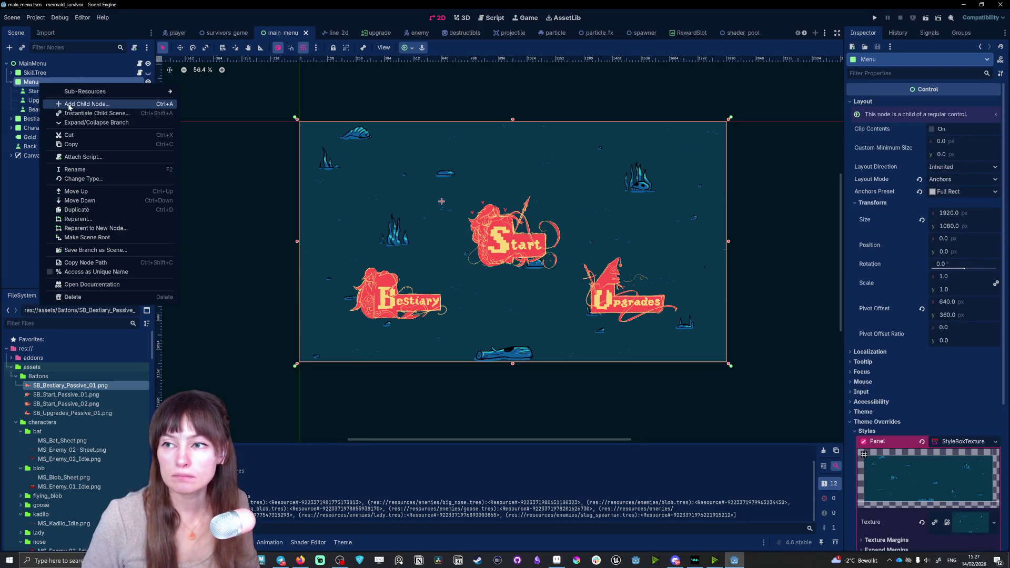
{"action": "left_click", "coordinate": [69, 104]}
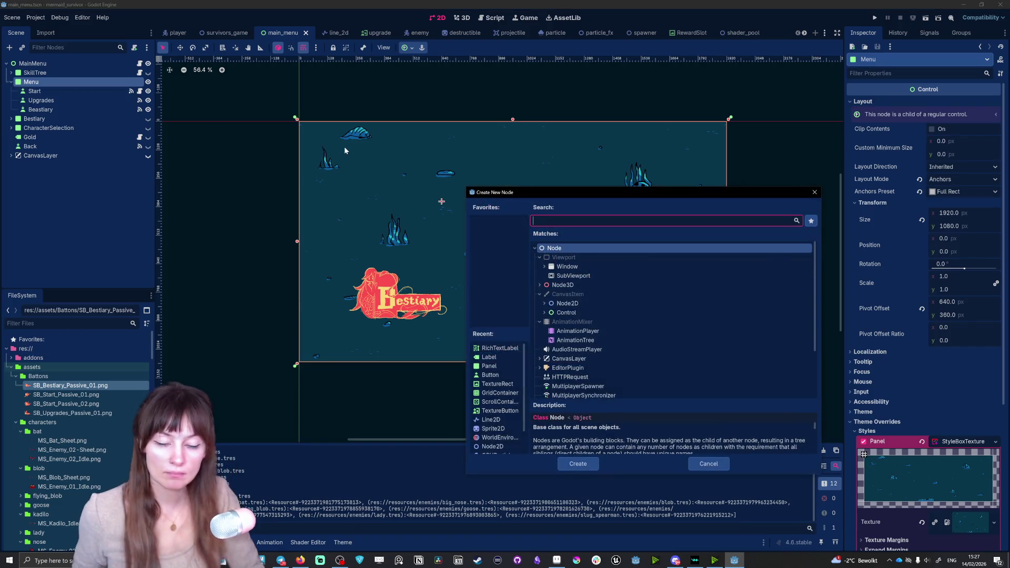
{"action": "type", "text": "butt"}
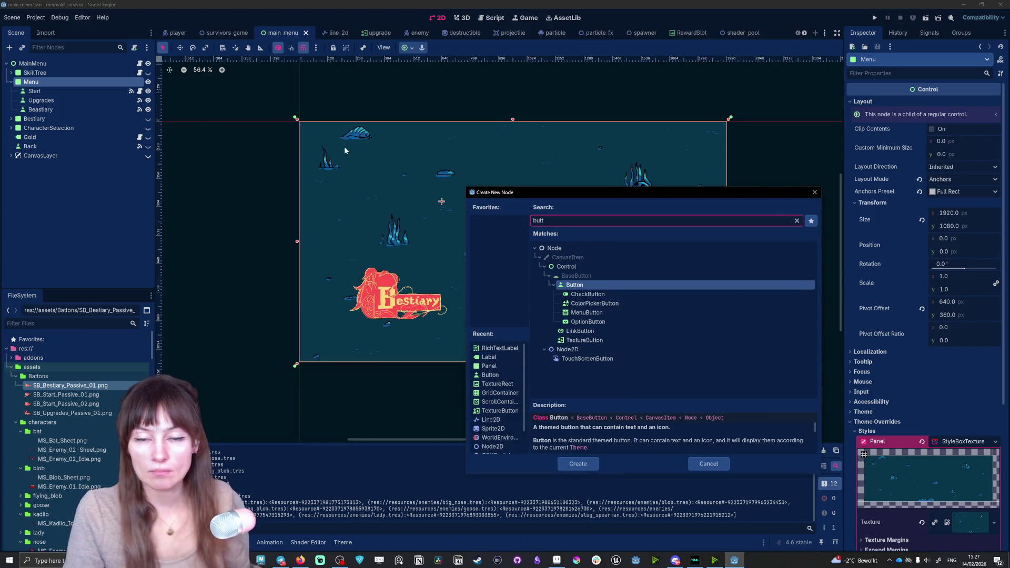
{"action": "double_click", "coordinate": [609, 284]}
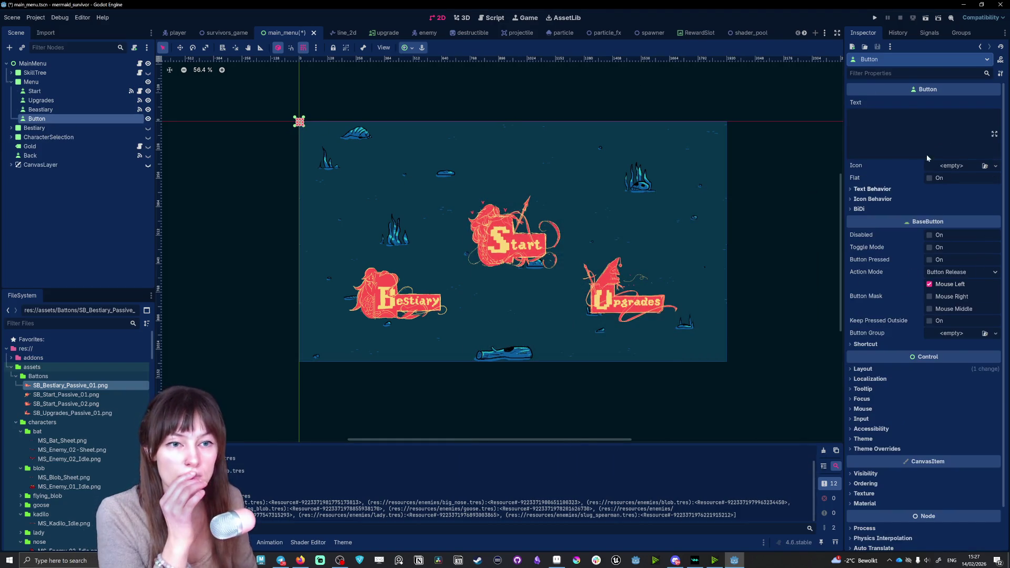
Set the button's Theme Overrides > Styles > Normal to a new StyleBoxTexture.
{"action": "scroll", "coordinate": [918, 415], "scroll_direction": "down", "scroll_amount": 2}
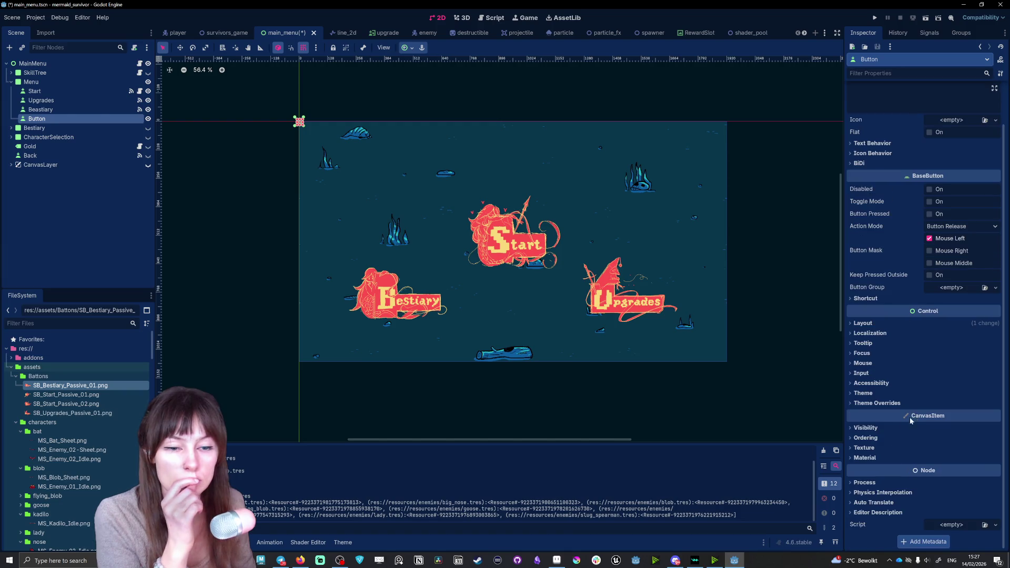
{"action": "left_click", "coordinate": [882, 405]}
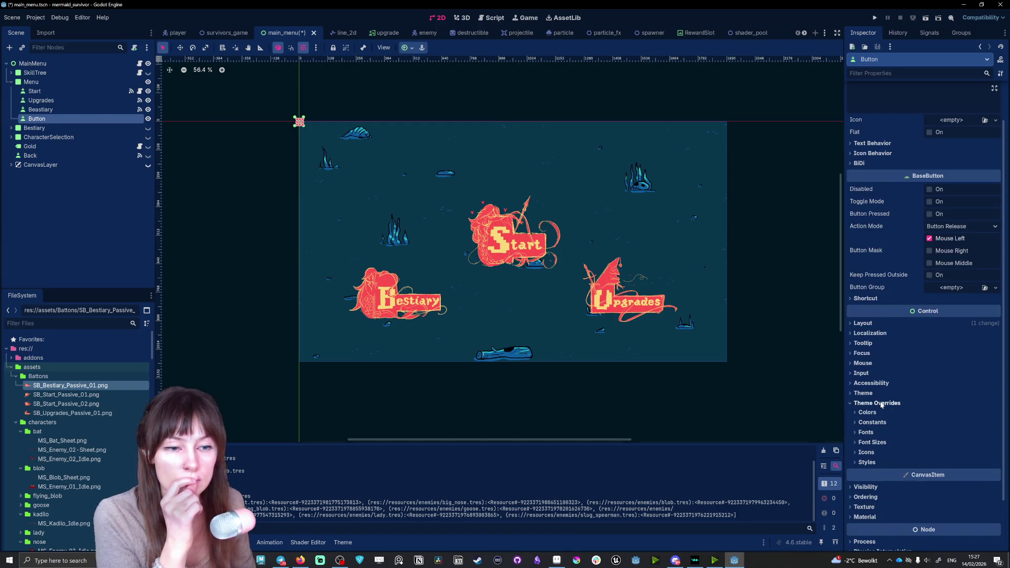
{"action": "left_click", "coordinate": [858, 463]}
{"action": "scroll", "coordinate": [966, 353], "scroll_direction": "down", "scroll_amount": 5}
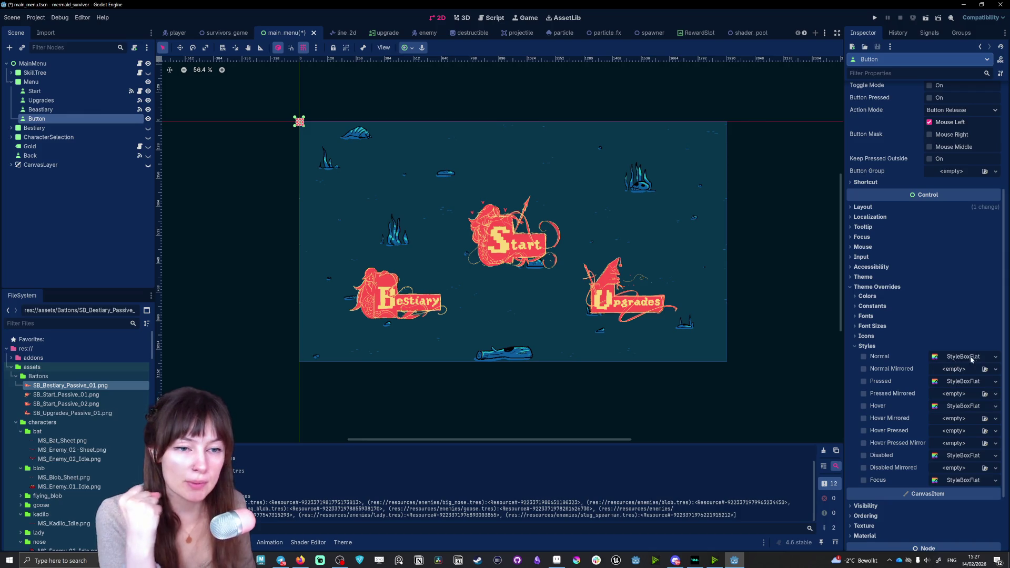
{"action": "left_click", "coordinate": [995, 356]}
{"action": "left_click", "coordinate": [977, 395]}
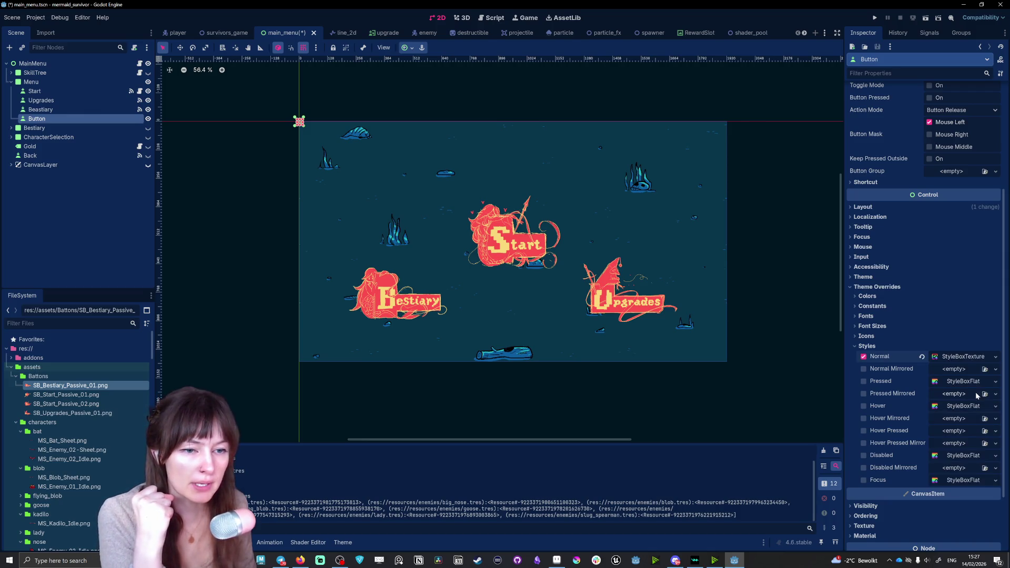
{"action": "left_click", "coordinate": [969, 357]}
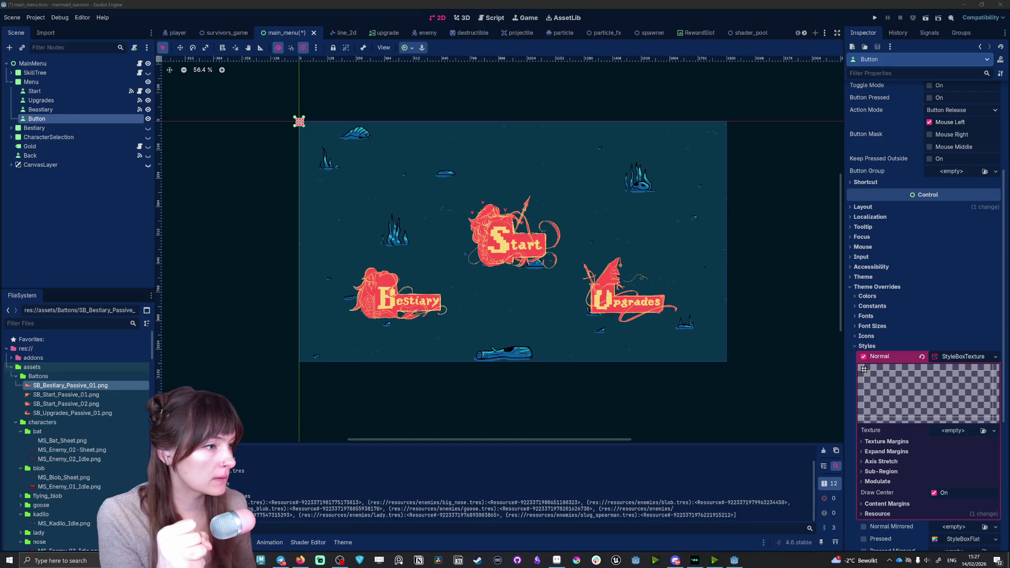
Import SB_Quit_Passive_01.png, use it as the Normal texture, and widen the button to fit.
{"action": "left_click_drag", "start_coordinate": [956, 434], "coordinate": [955, 436]}
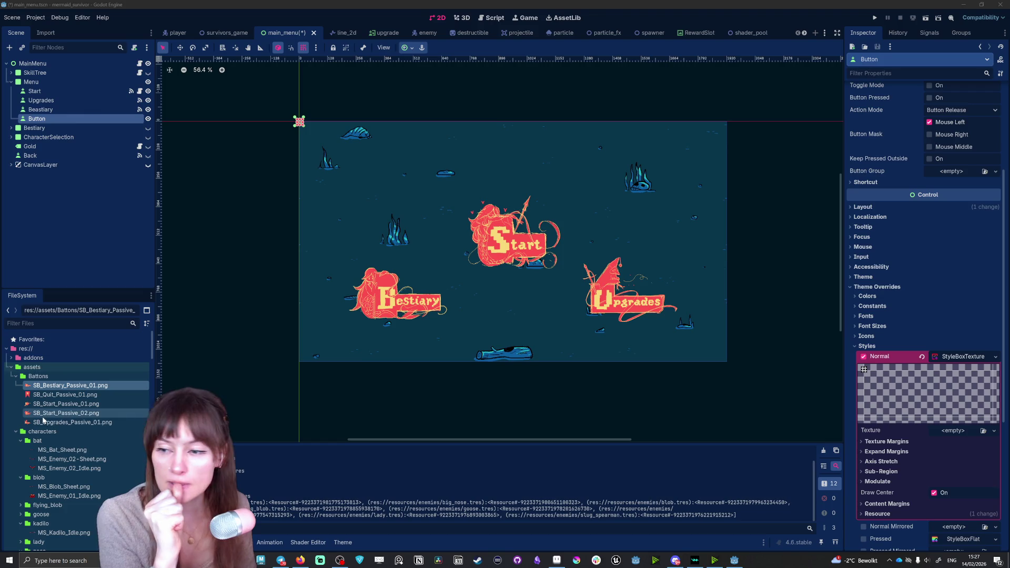
{"action": "mouse_move", "coordinate": [82, 396]}
{"action": "left_mouse_down"}
{"action": "mouse_move", "coordinate": [830, 408]}
{"action": "mouse_move", "coordinate": [987, 436]}
{"action": "mouse_move", "coordinate": [970, 433]}
{"action": "left_mouse_up"}
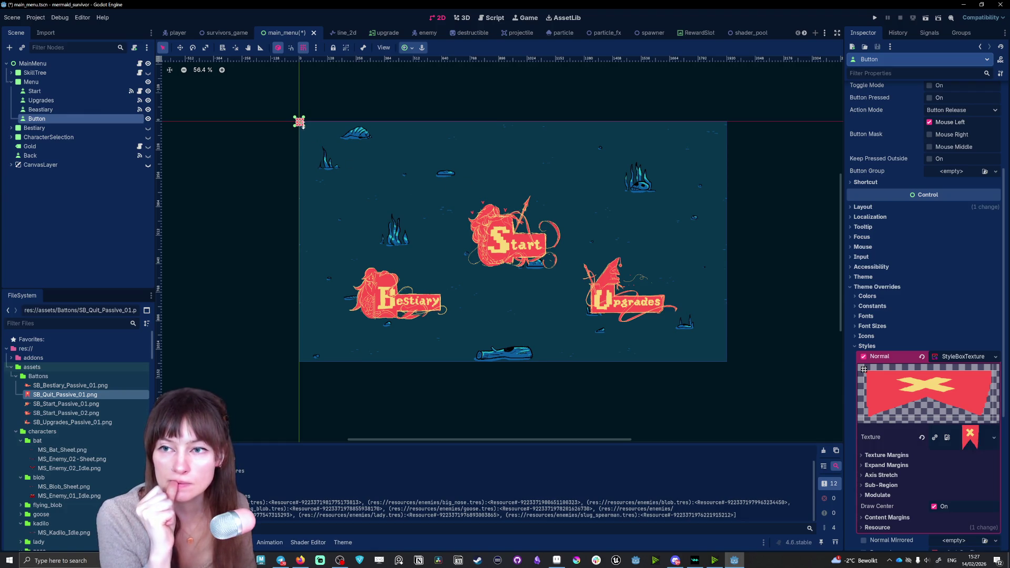
{"action": "left_click_drag", "start_coordinate": [304, 140], "coordinate": [342, 132]}
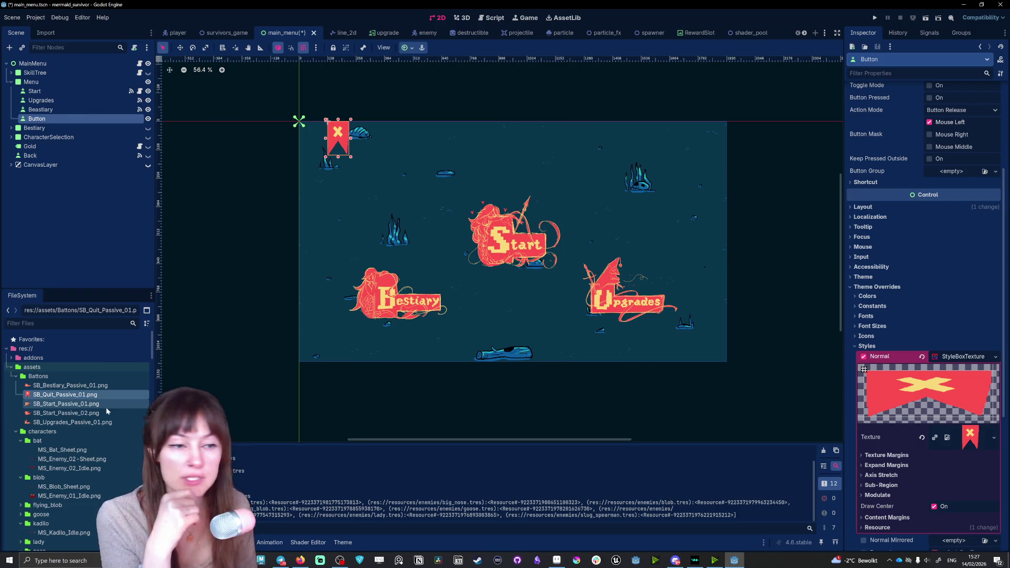
{"action": "mouse_move", "coordinate": [106, 403]}
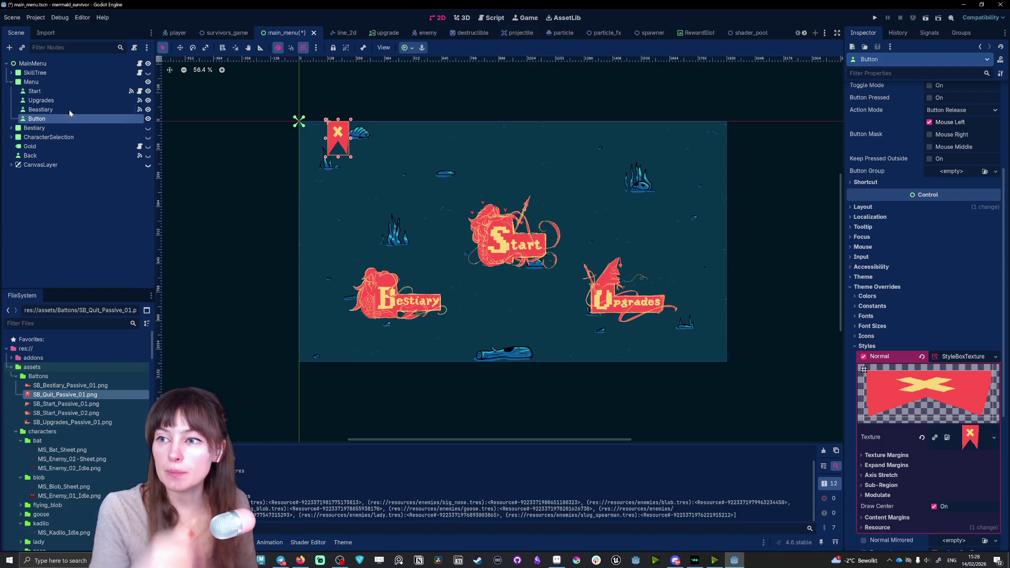
{"action": "left_click", "coordinate": [10, 47]}
Add a second Button as a sibling of the quit button and import the gear options banner.
{"action": "type", "text": "butt"}
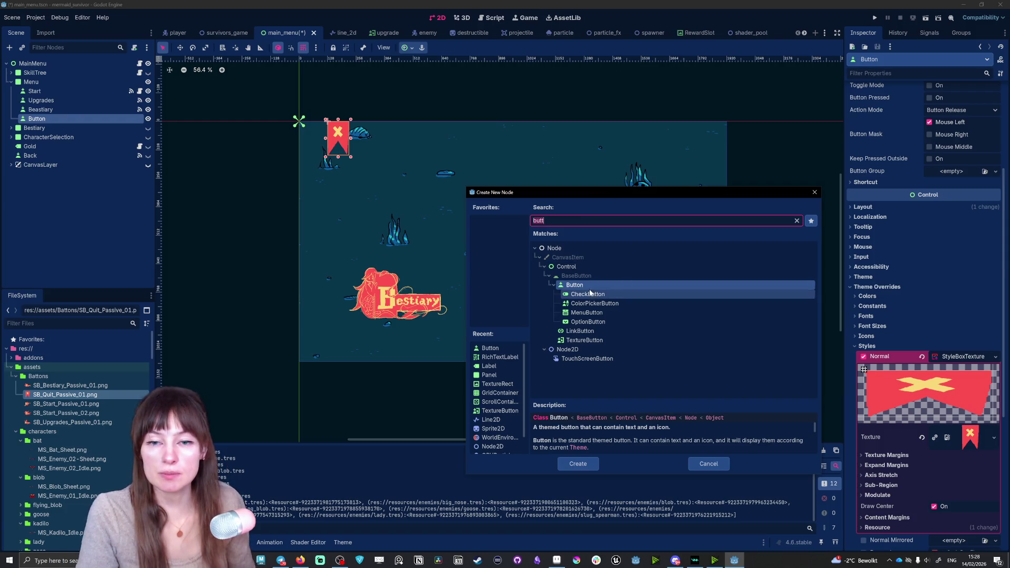
{"action": "double_click", "coordinate": [575, 285]}
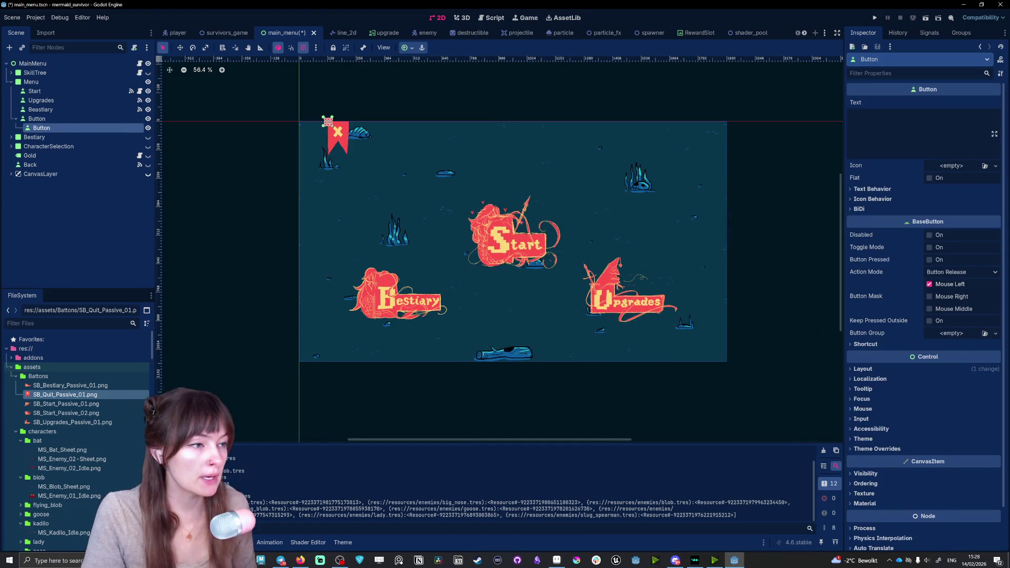
{"action": "mouse_move", "coordinate": [52, 129]}
{"action": "left_mouse_down"}
{"action": "mouse_move", "coordinate": [33, 77]}
{"action": "mouse_move", "coordinate": [32, 95]}
{"action": "left_mouse_up"}
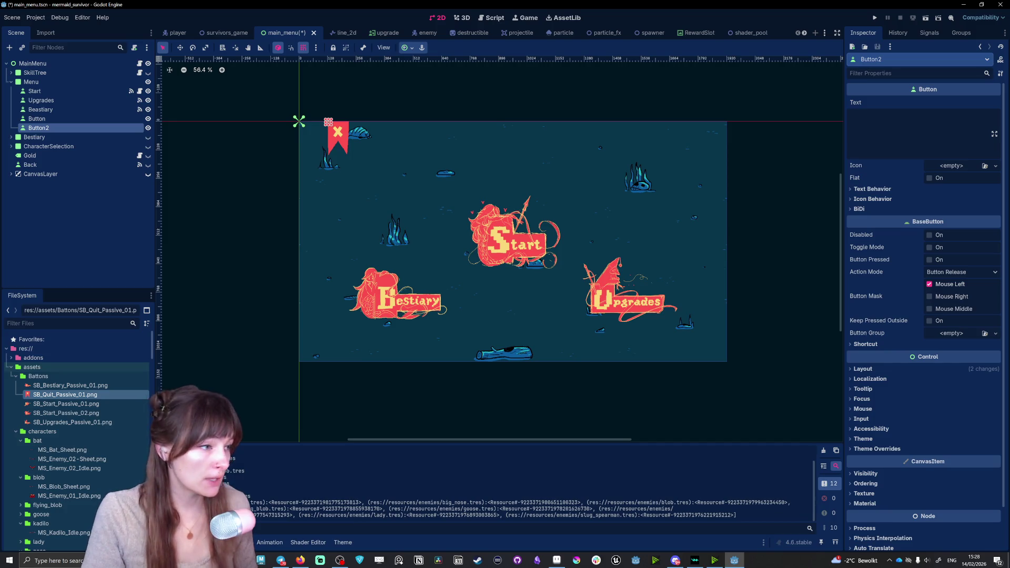
{"action": "left_click_drag", "start_coordinate": [89, 374], "coordinate": [88, 375]}
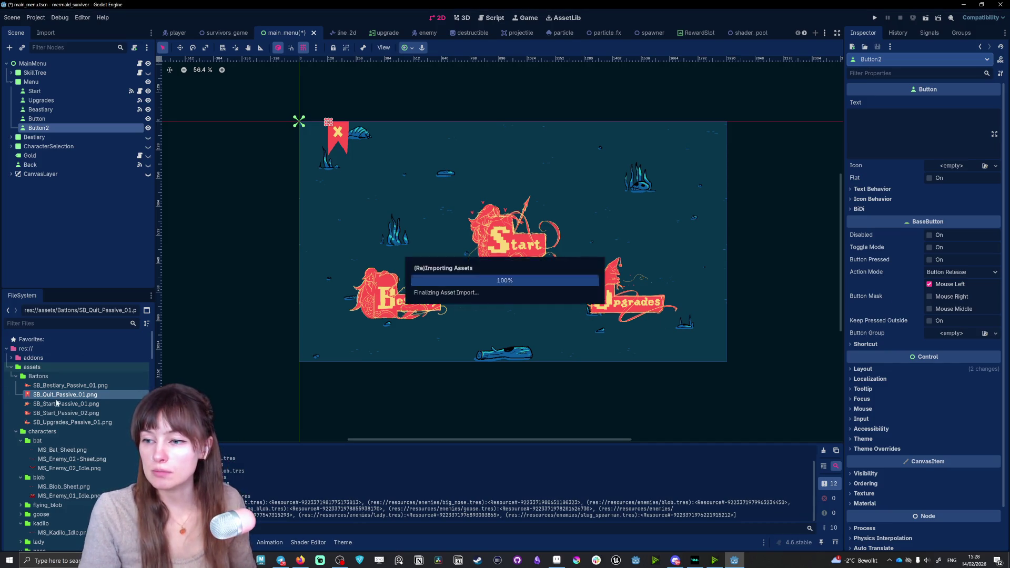
Set the new button's Normal style override to a new StyleBoxTexture.
{"action": "left_click", "coordinate": [894, 448]}
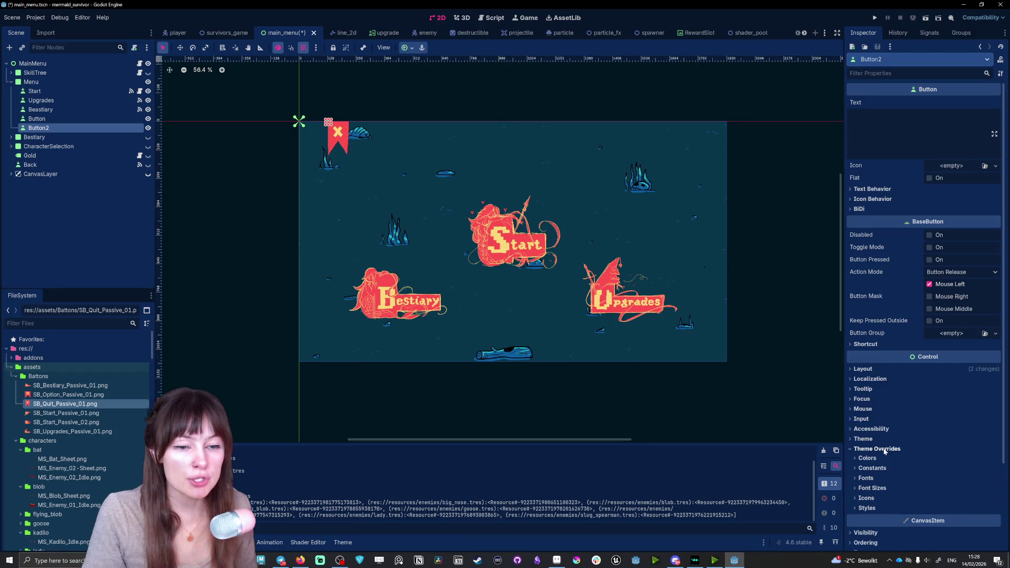
{"action": "left_click", "coordinate": [894, 508]}
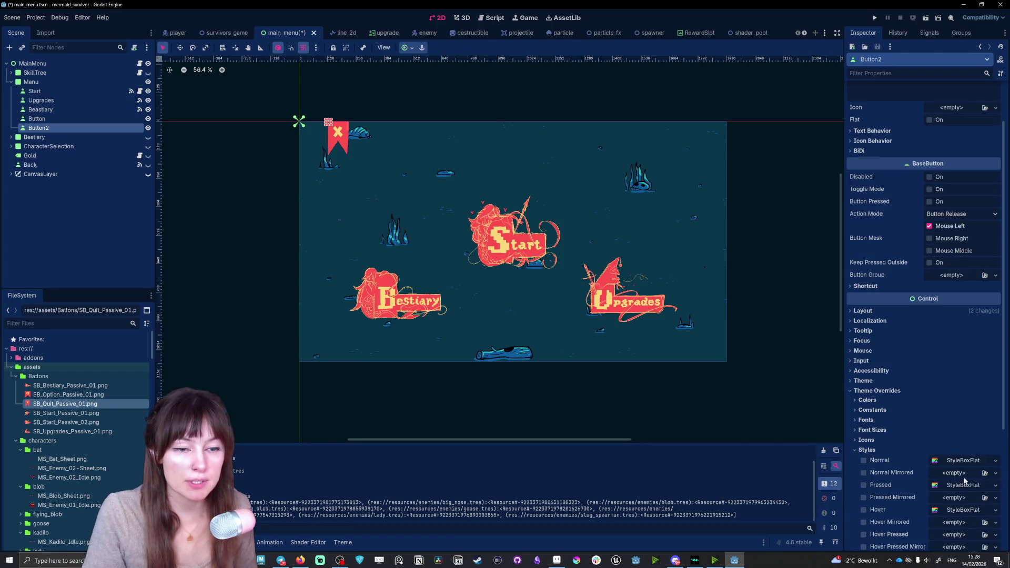
{"action": "left_click", "coordinate": [963, 519]}
{"action": "scroll", "coordinate": [992, 442], "scroll_direction": "down", "scroll_amount": 3}
{"action": "scroll", "coordinate": [993, 441], "scroll_direction": "down", "scroll_amount": 4}
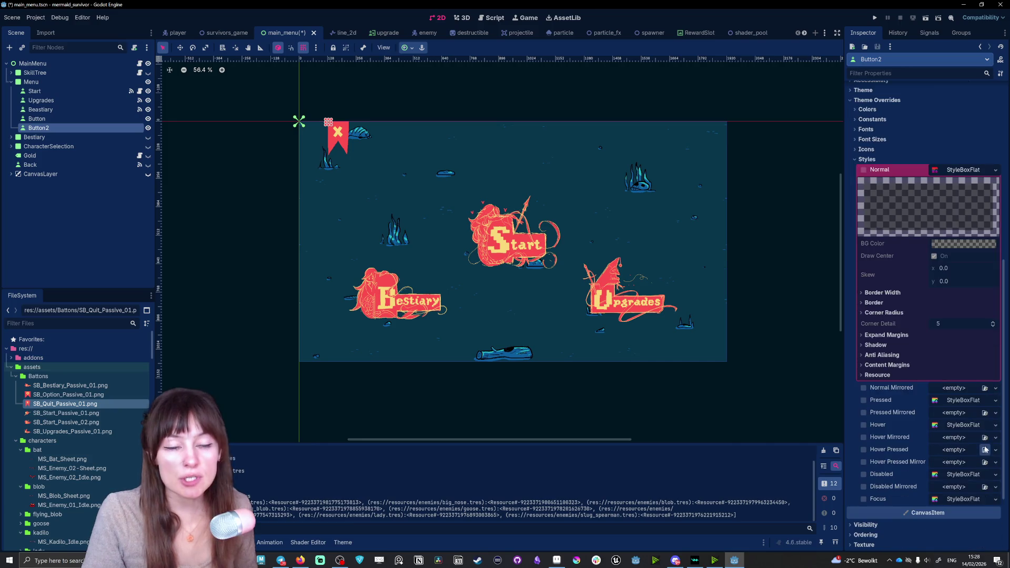
{"action": "left_click", "coordinate": [966, 169]}
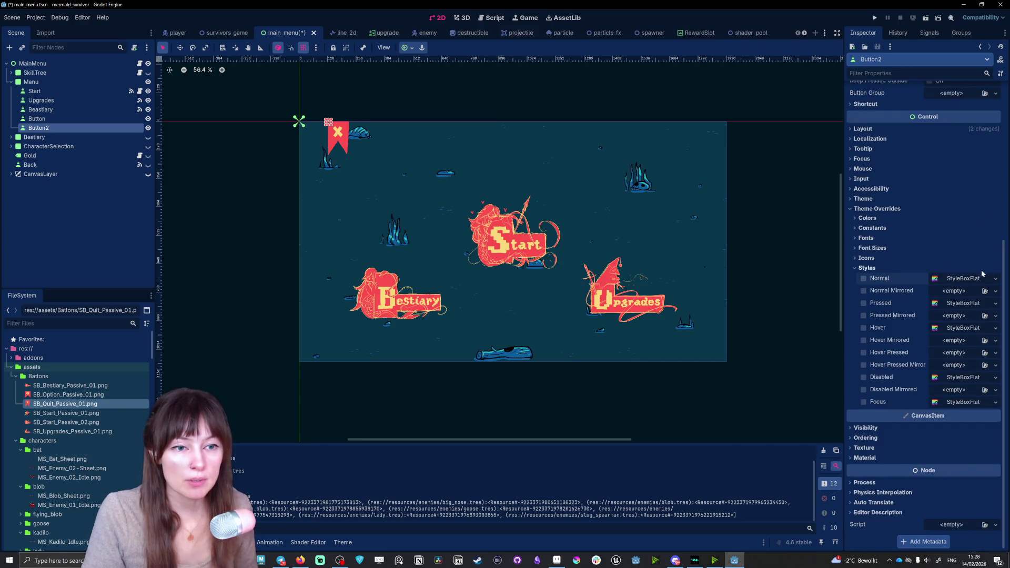
{"action": "left_click", "coordinate": [996, 278]}
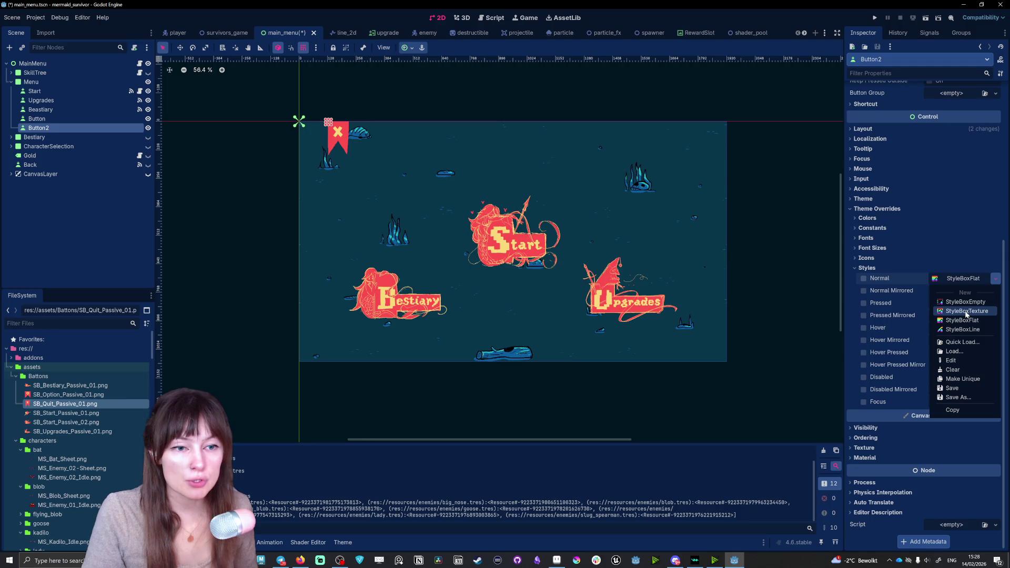
{"action": "left_click", "coordinate": [966, 311]}
Assign SB_Option_Passive_01.png as the texture and place the button at the menu's top-right.
{"action": "left_click", "coordinate": [956, 284]}
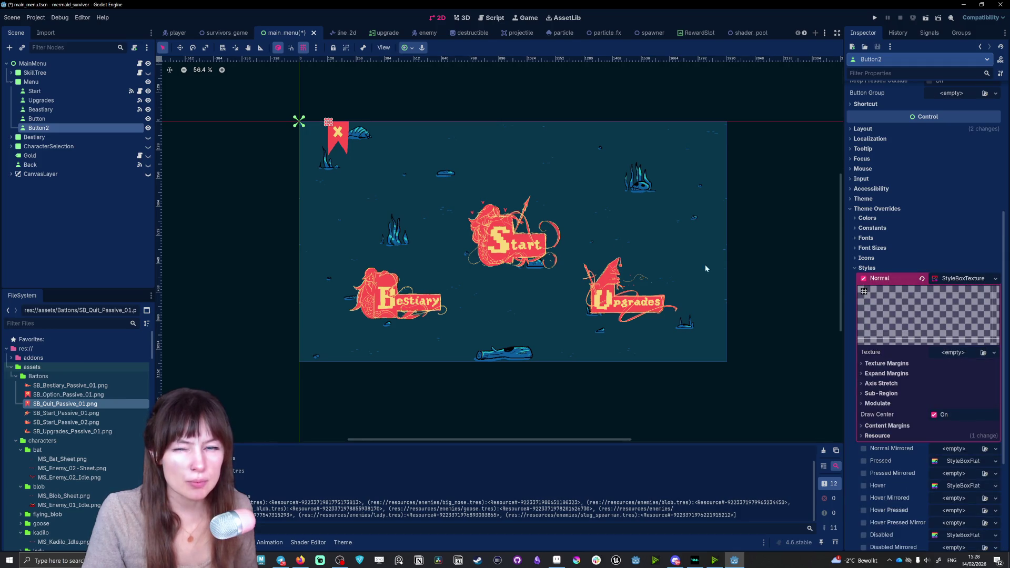
{"action": "left_click_drag", "start_coordinate": [68, 395], "coordinate": [963, 355]}
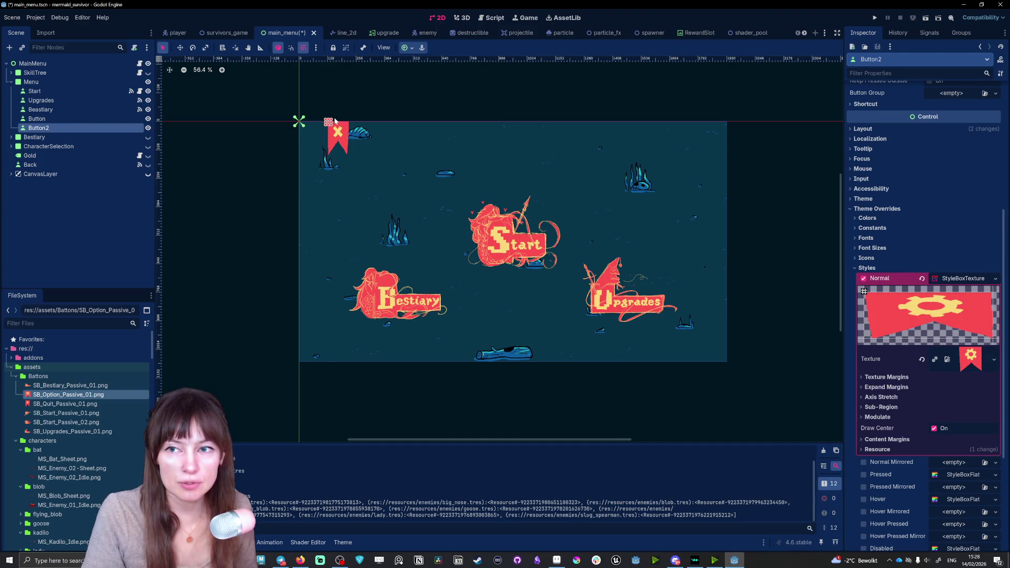
{"action": "mouse_move", "coordinate": [333, 125]}
{"action": "left_mouse_down"}
{"action": "mouse_move", "coordinate": [352, 152]}
{"action": "mouse_move", "coordinate": [689, 130]}
{"action": "left_mouse_up"}
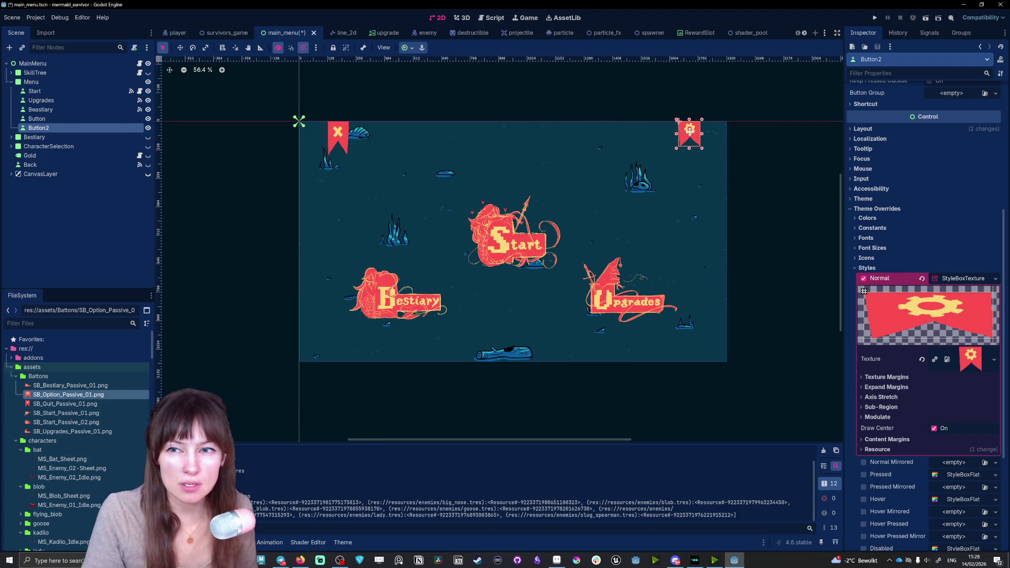
{"action": "left_click", "coordinate": [666, 183]}
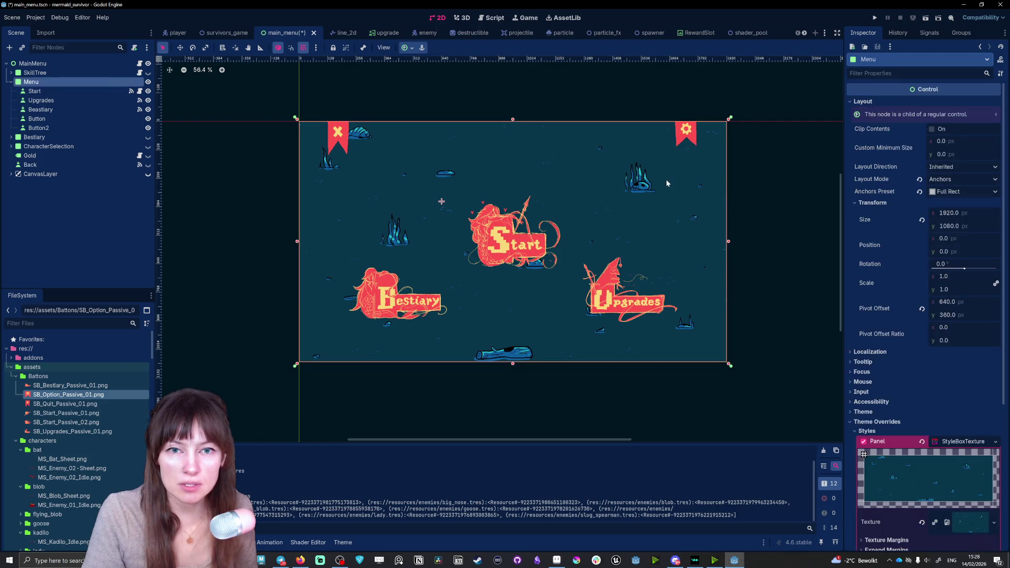
Rename the X banner button to Quit in the Scene dock.
{"action": "left_click", "coordinate": [774, 202]}
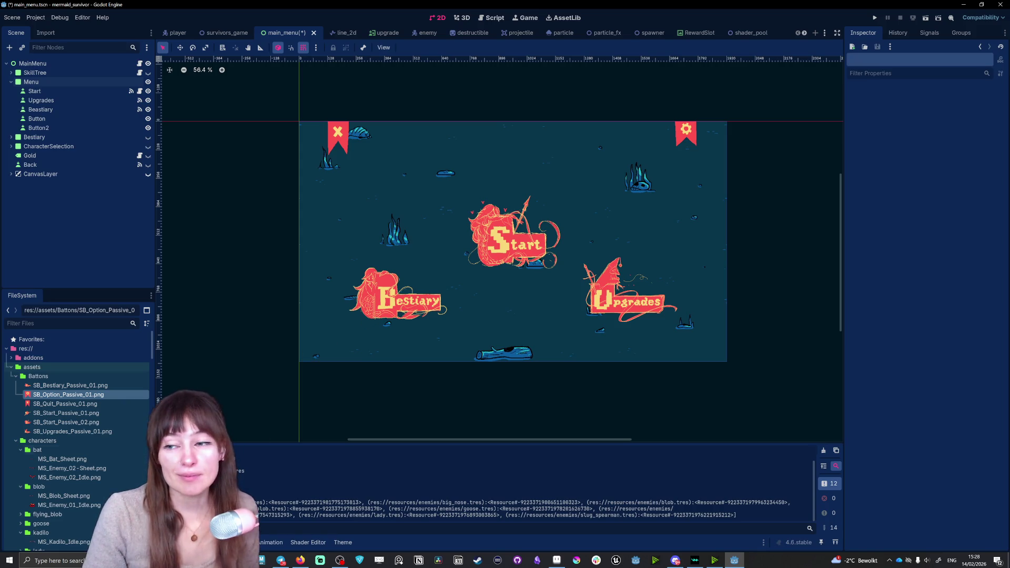
{"action": "left_click", "coordinate": [341, 134]}
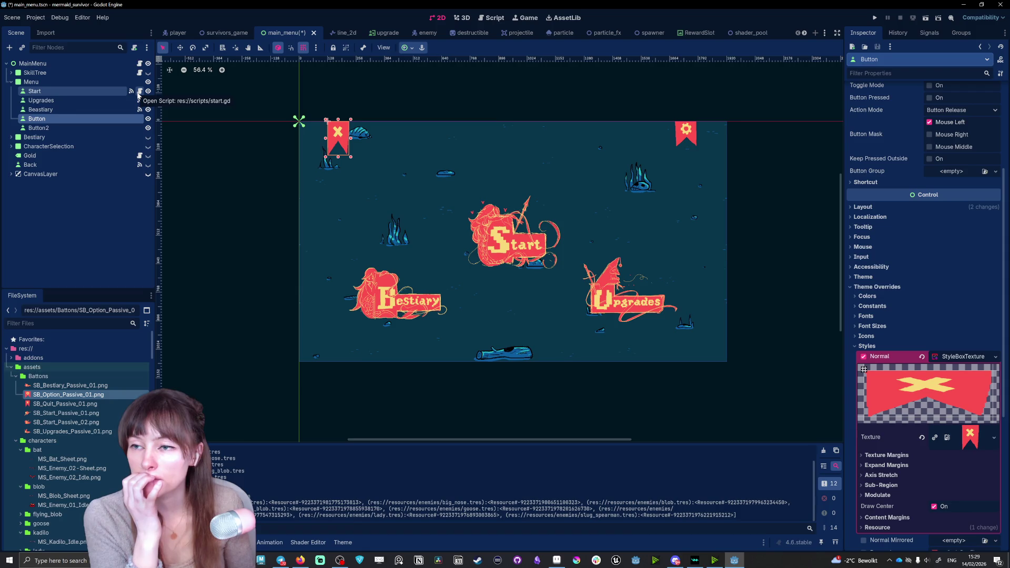
{"action": "double_click", "coordinate": [35, 119]}
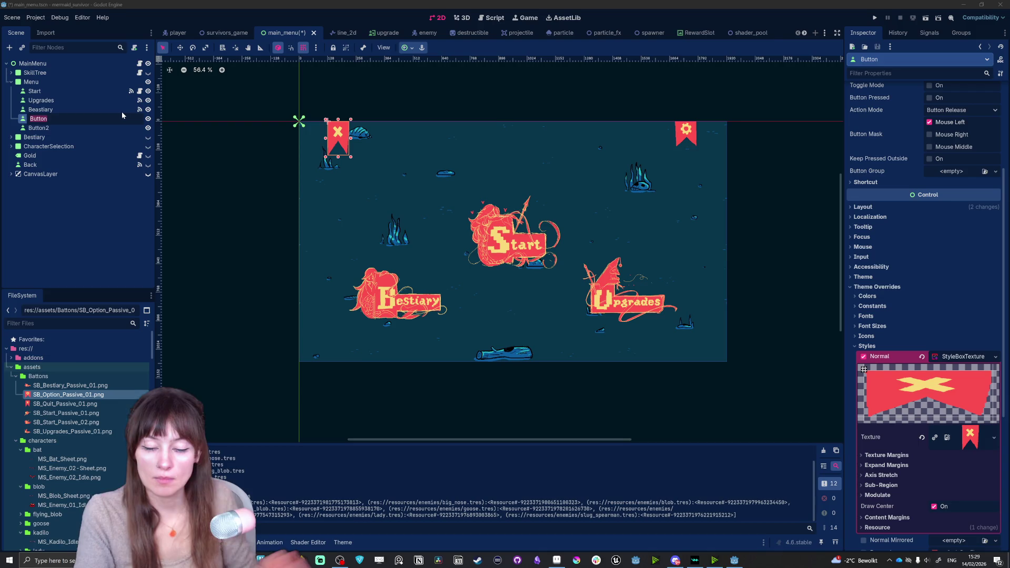
{"action": "type", "text": "Quit"}
{"action": "key", "text": "Return"}
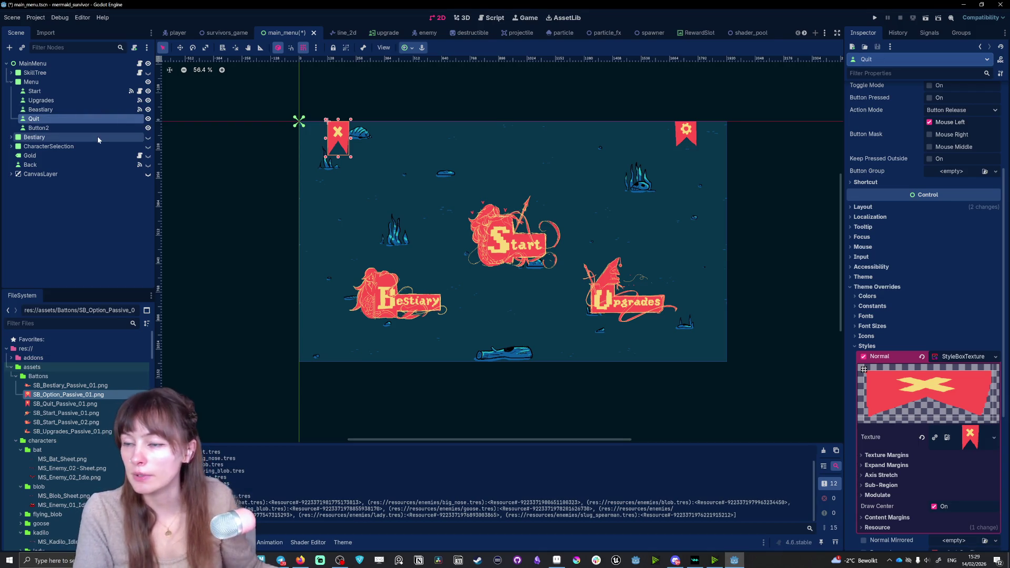
Rename the gear banner button to Option.
{"action": "left_click", "coordinate": [53, 128]}
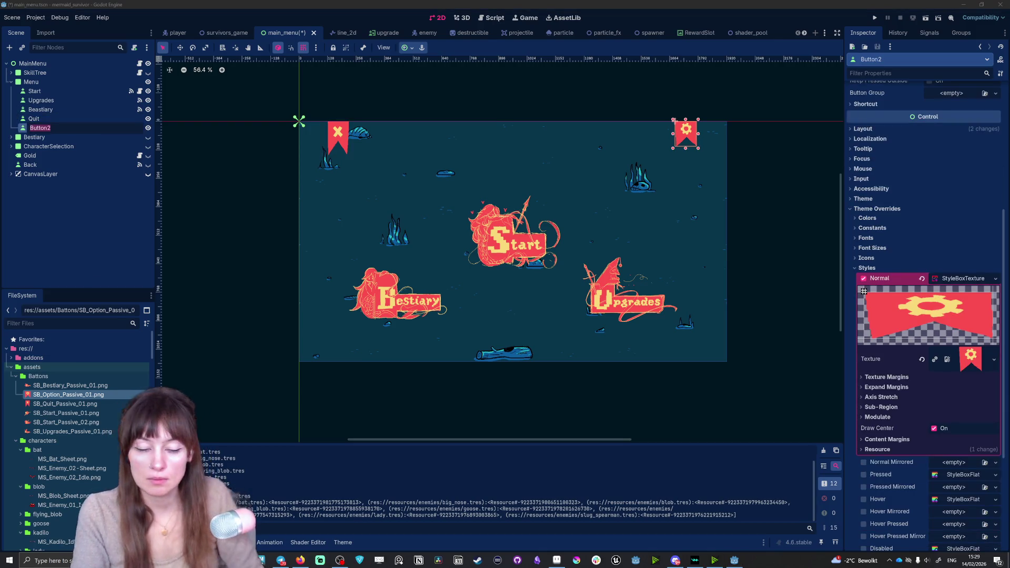
{"action": "double_click", "coordinate": [53, 129]}
{"action": "type", "text": "Opt"}
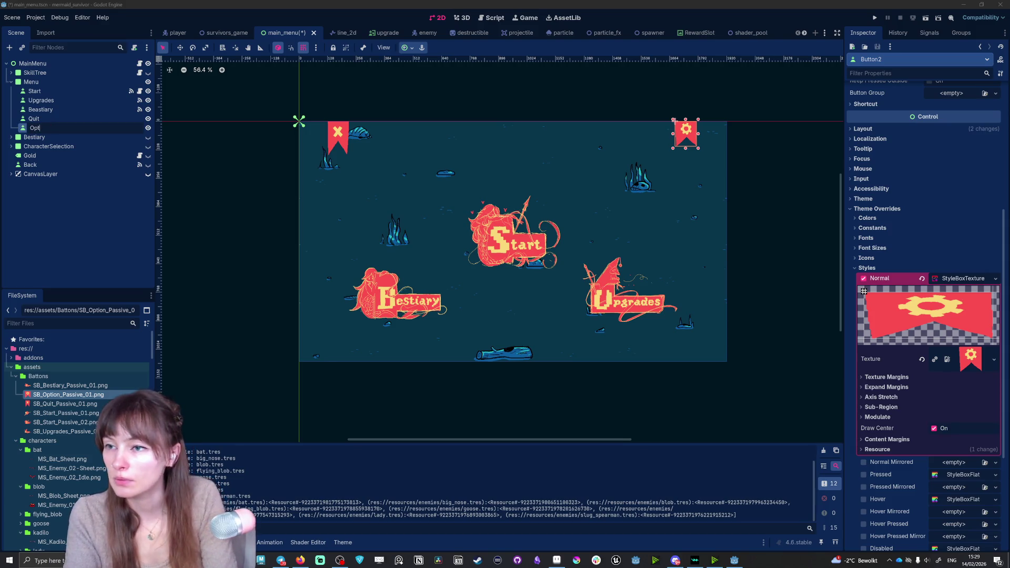
{"action": "type", "text": "oon"}
{"action": "key", "text": "Return"}
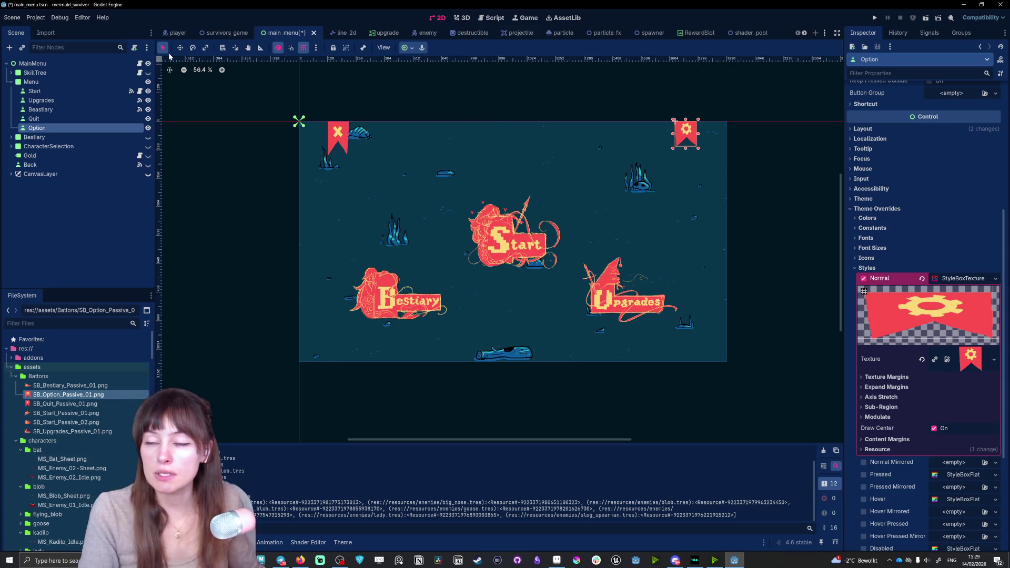
{"action": "key", "text": "Up"}
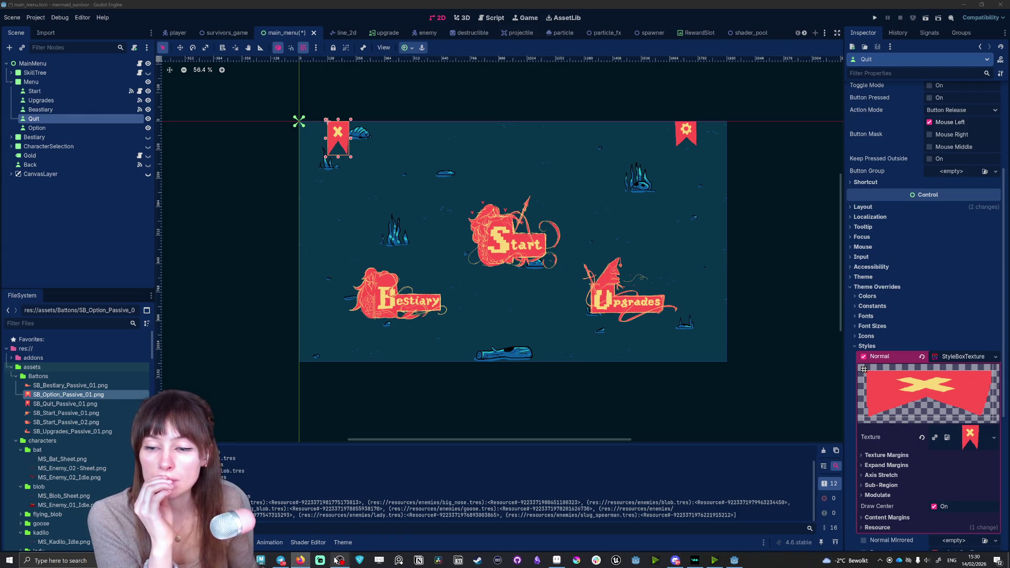
Try connecting the Quit button's pressed() signal with the Quit node as receiver.
{"action": "left_click", "coordinate": [930, 33]}
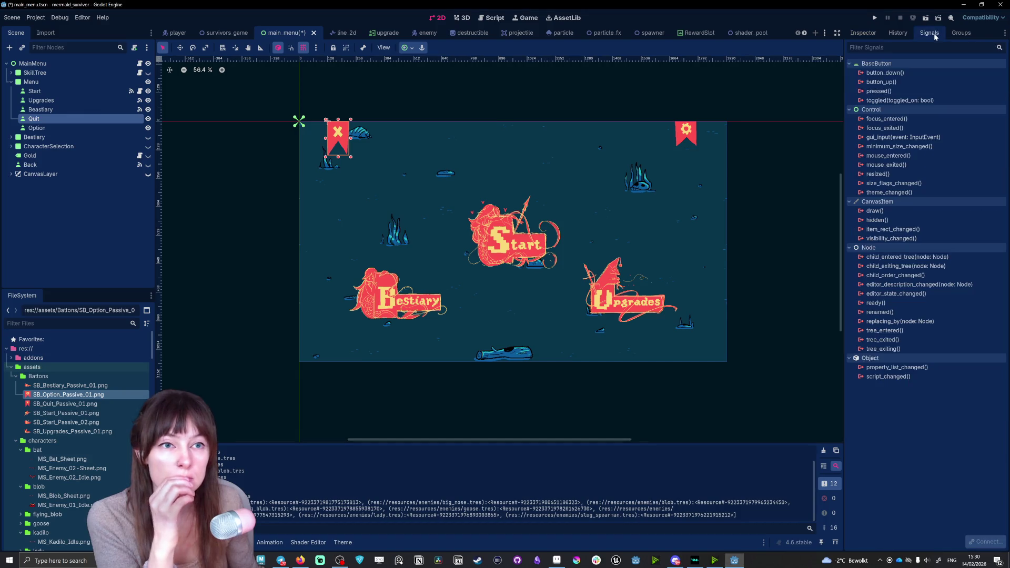
{"action": "double_click", "coordinate": [890, 92]}
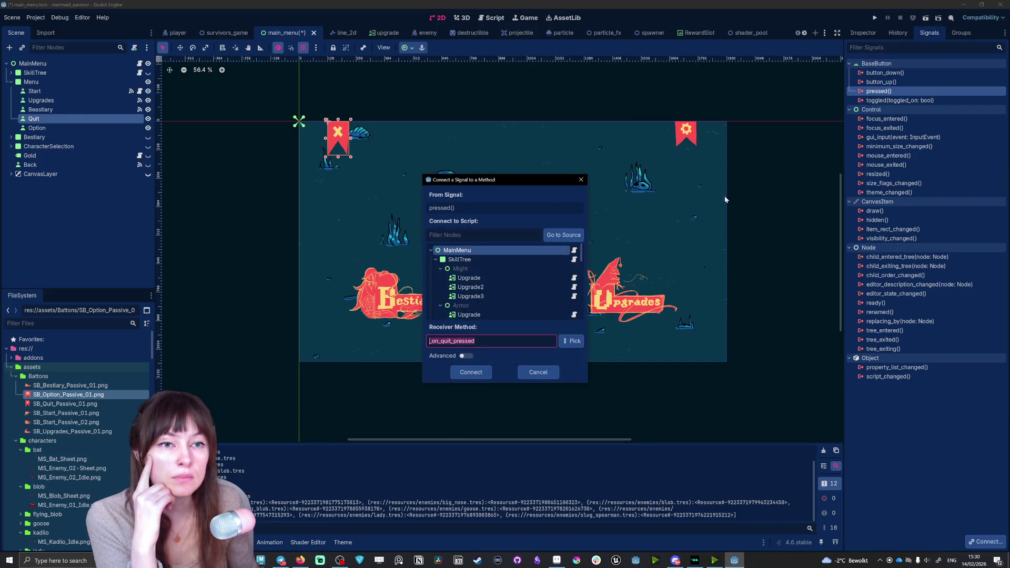
{"action": "scroll", "coordinate": [490, 279], "scroll_direction": "down", "scroll_amount": 3}
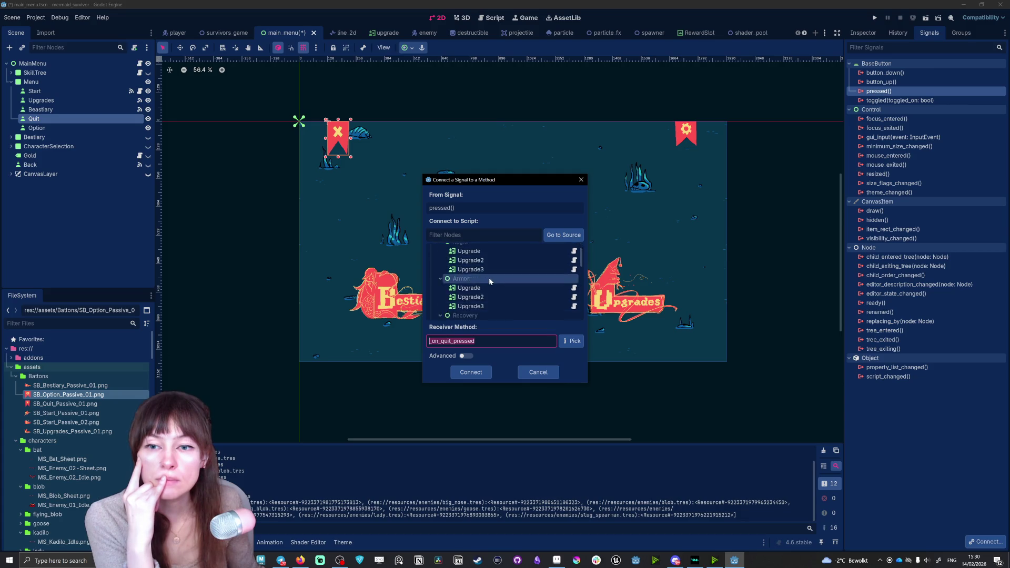
{"action": "scroll", "coordinate": [488, 278], "scroll_direction": "down", "scroll_amount": 3}
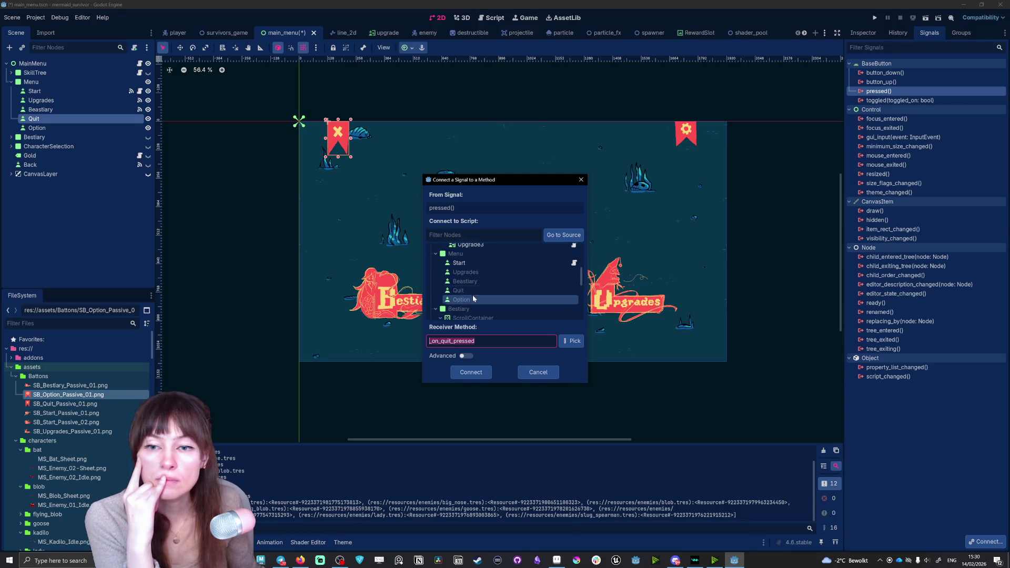
{"action": "left_click", "coordinate": [467, 290]}
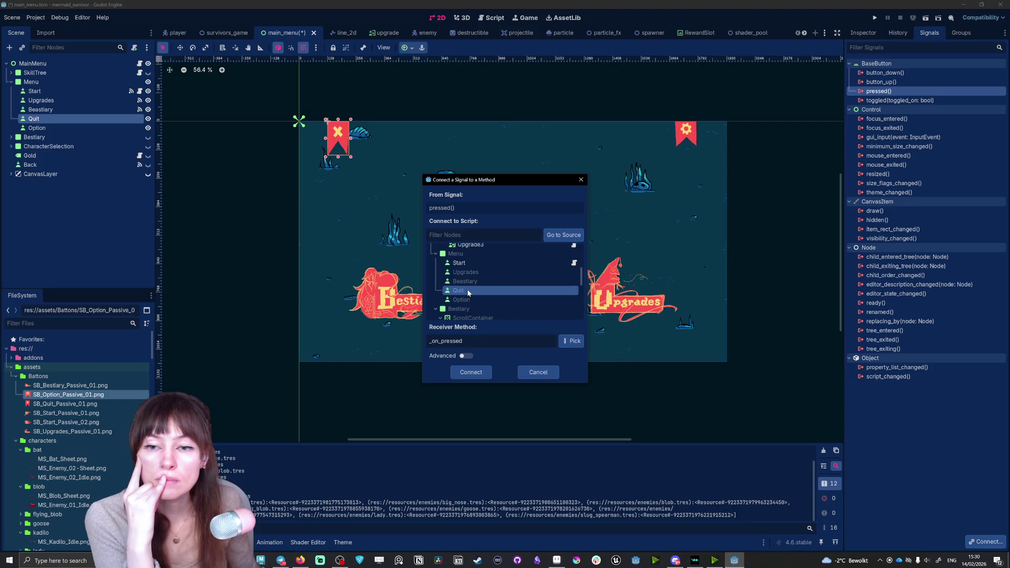
{"action": "left_click", "coordinate": [471, 372]}
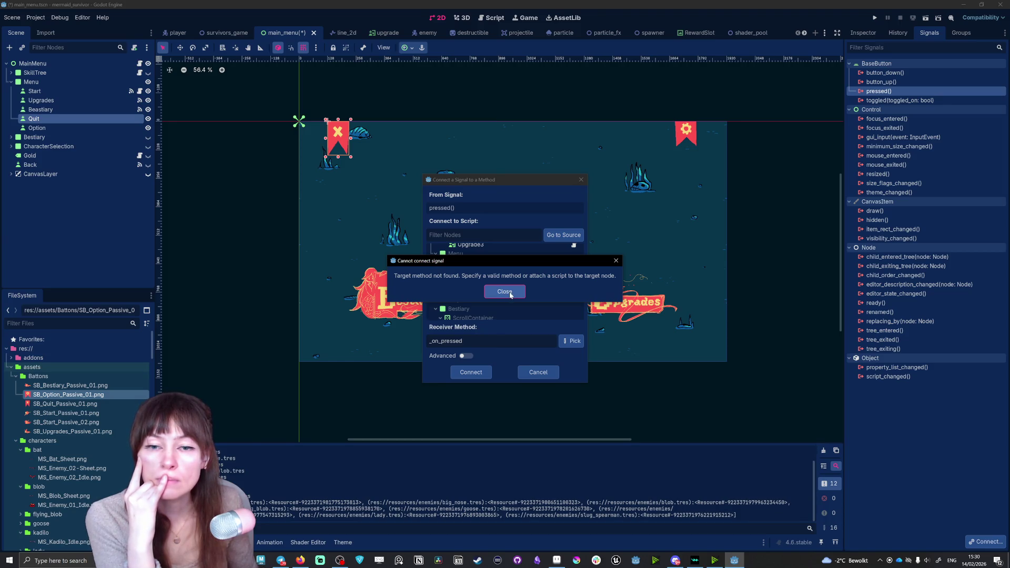
Dismiss the error and connect pressed() to MainMenu's _on_quit_pressed method instead.
{"action": "left_click", "coordinate": [509, 293]}
{"action": "scroll", "coordinate": [488, 292], "scroll_direction": "up", "scroll_amount": 2}
{"action": "scroll", "coordinate": [488, 293], "scroll_direction": "up", "scroll_amount": 5}
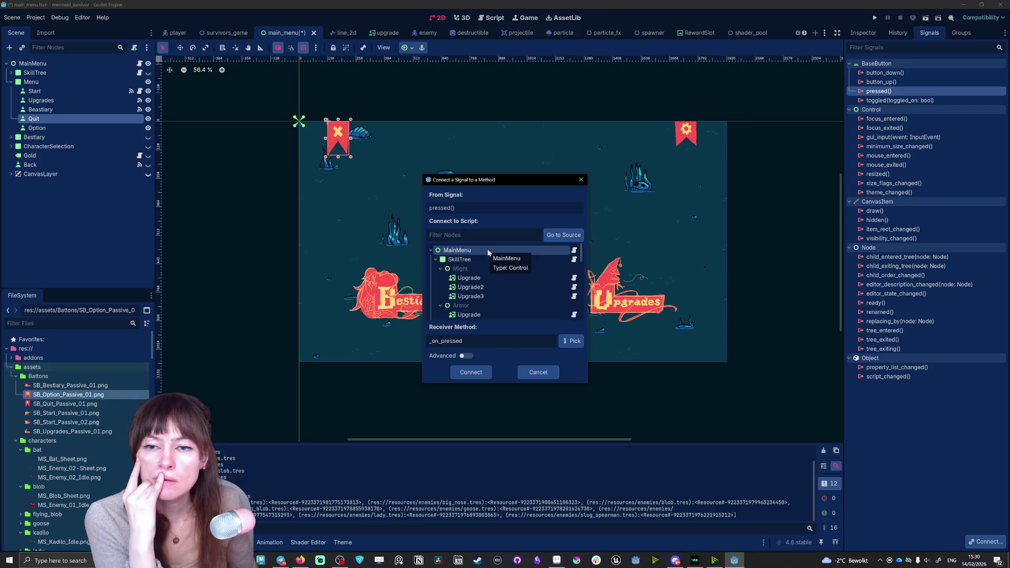
{"action": "left_click", "coordinate": [488, 252]}
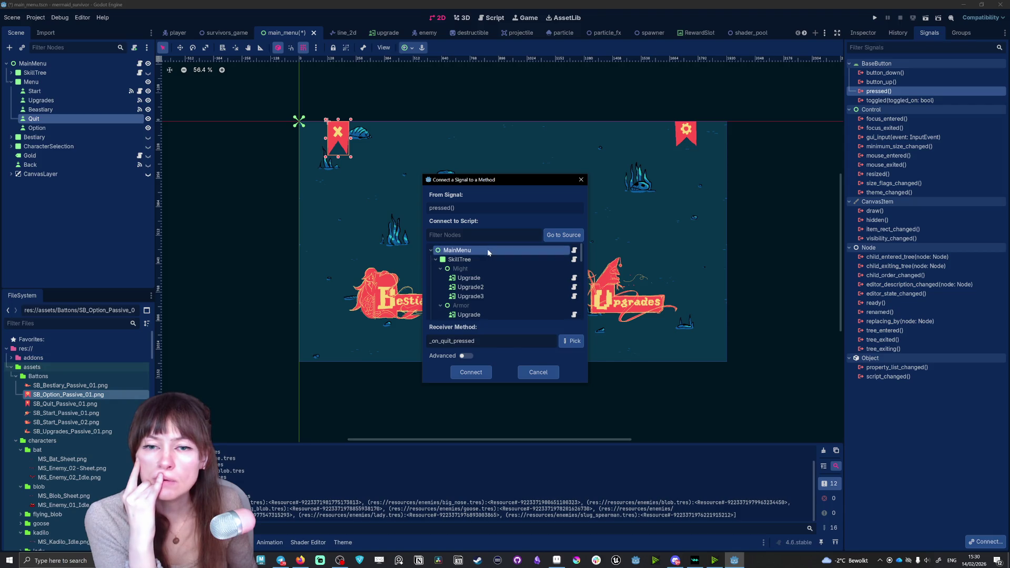
{"action": "left_click", "coordinate": [481, 375]}
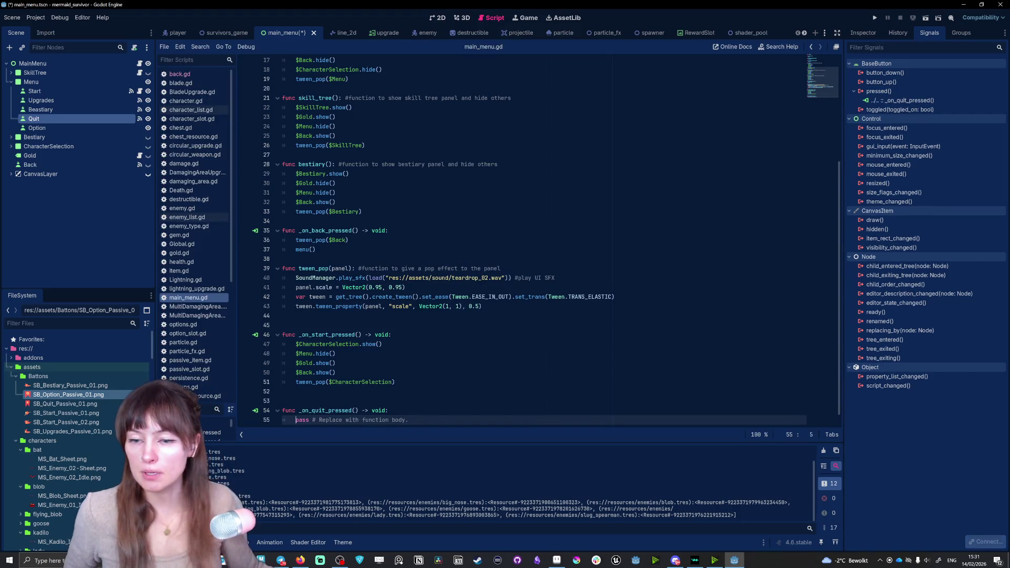
Replace 'pass' in _on_quit_pressed with get_tree().quit() and remove the extra blank line.
{"action": "left_click_drag", "start_coordinate": [409, 420], "coordinate": [295, 420]}
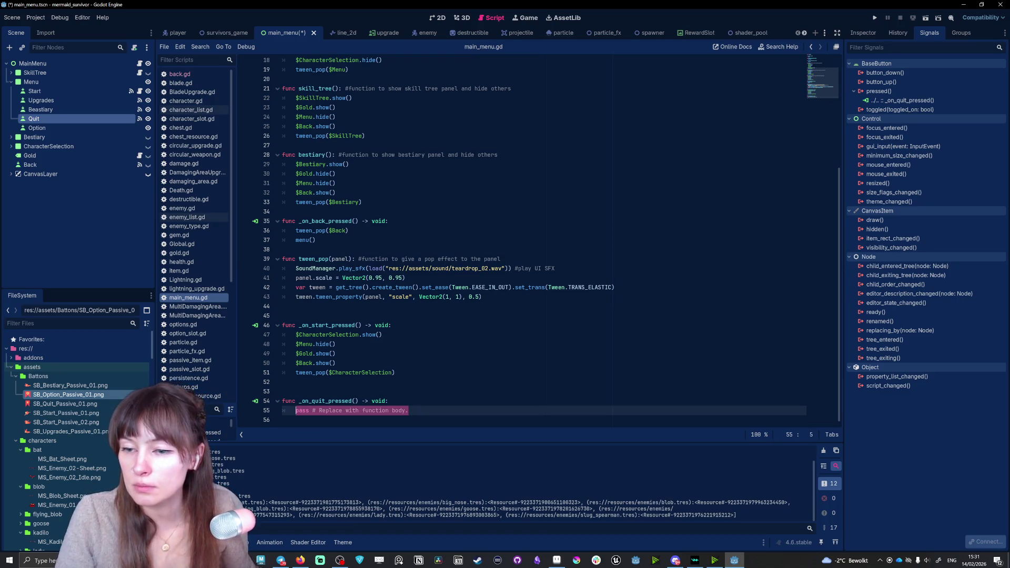
{"action": "key", "text": "BackSpace"}
{"action": "type", "text": "get"}
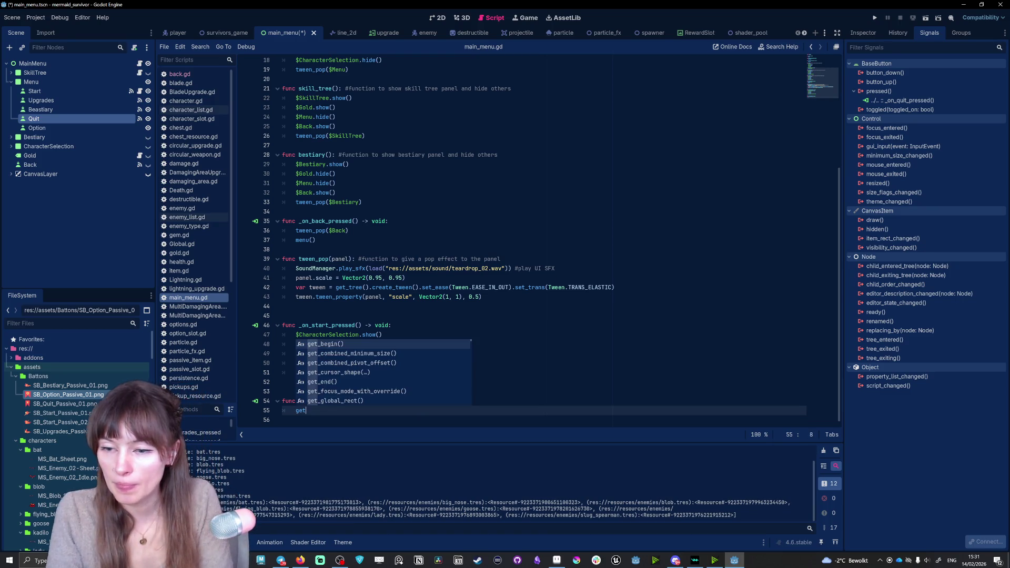
{"action": "type", "text": "_sc"}
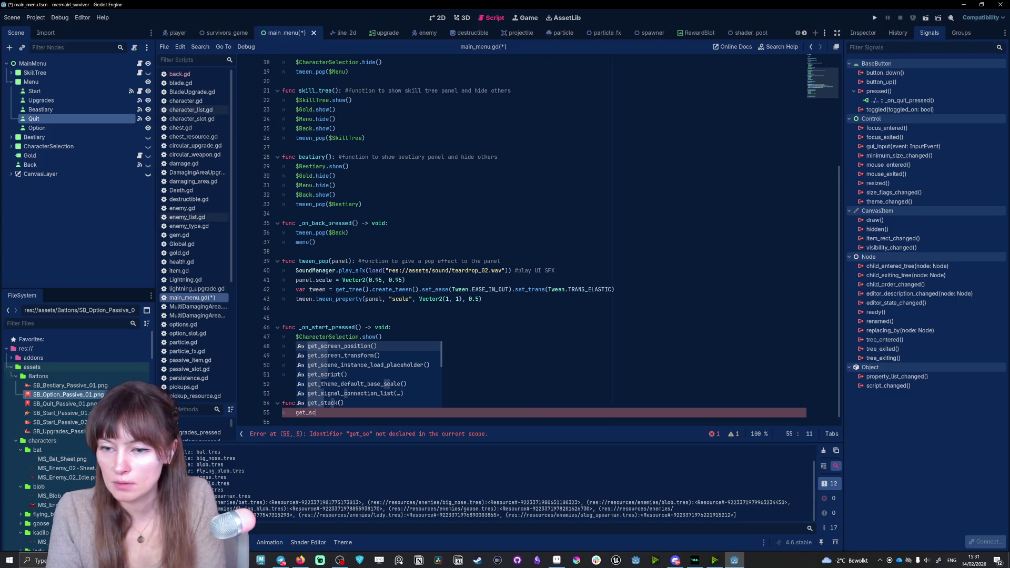
{"action": "key", "text": "BackSpace"}
{"action": "key", "text": "BackSpace"}
{"action": "type", "text": "tree"}
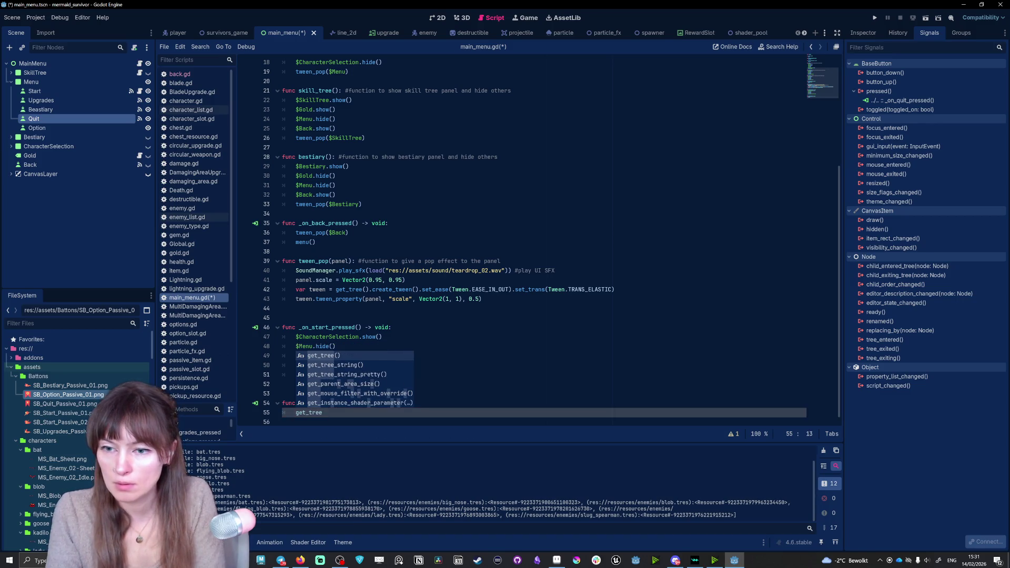
{"action": "key", "text": "Return"}
{"action": "type", "text": "."}
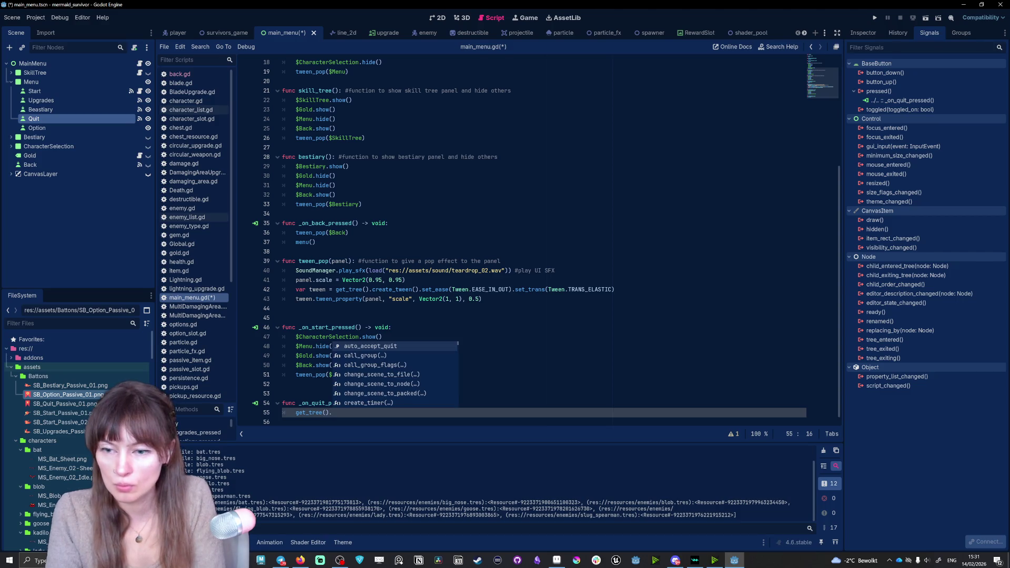
{"action": "type", "text": "quit"}
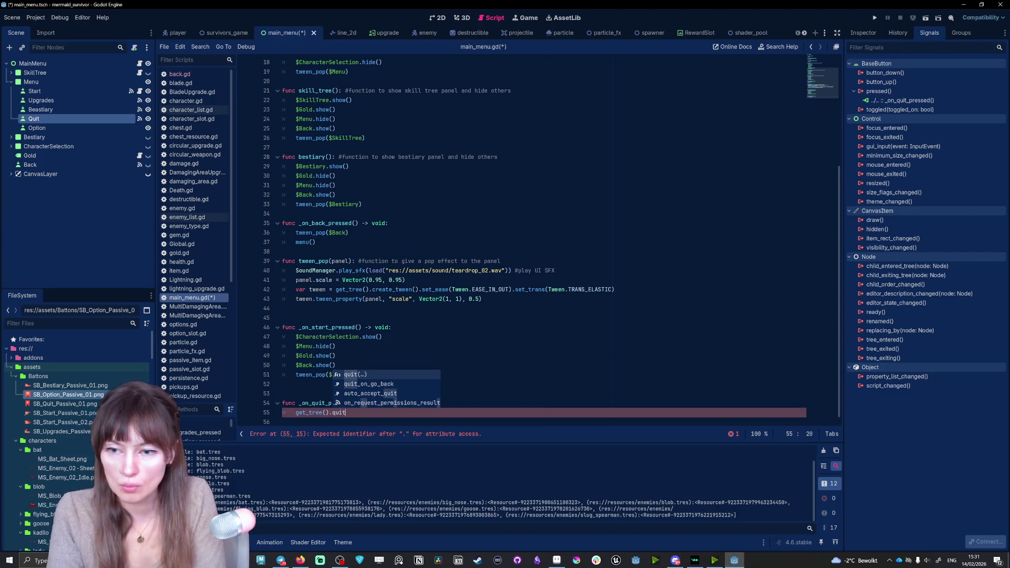
{"action": "key", "text": "Return"}
{"action": "key", "text": "Up"}
{"action": "key", "text": "Up"}
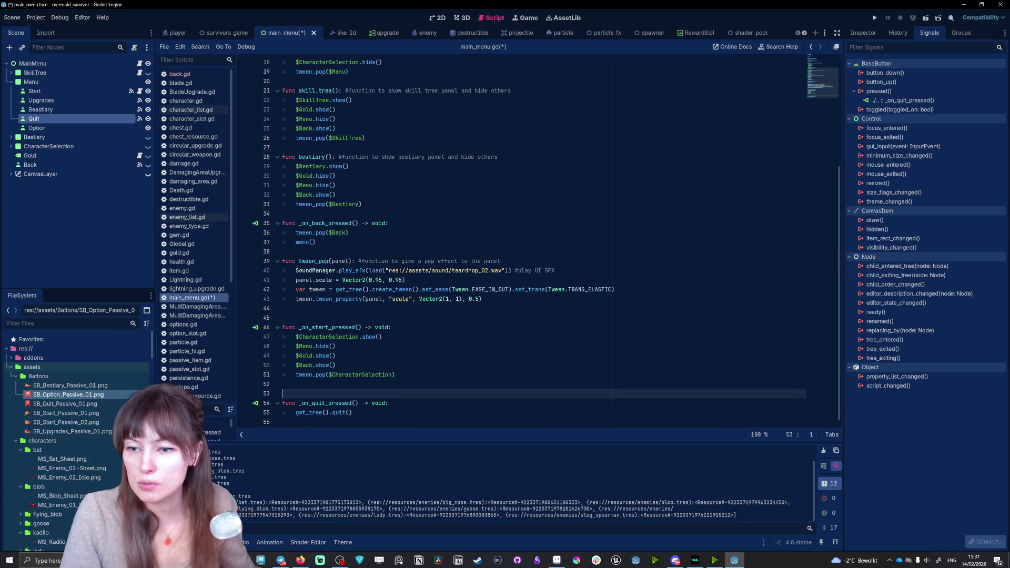
{"action": "key", "text": "BackSpace"}
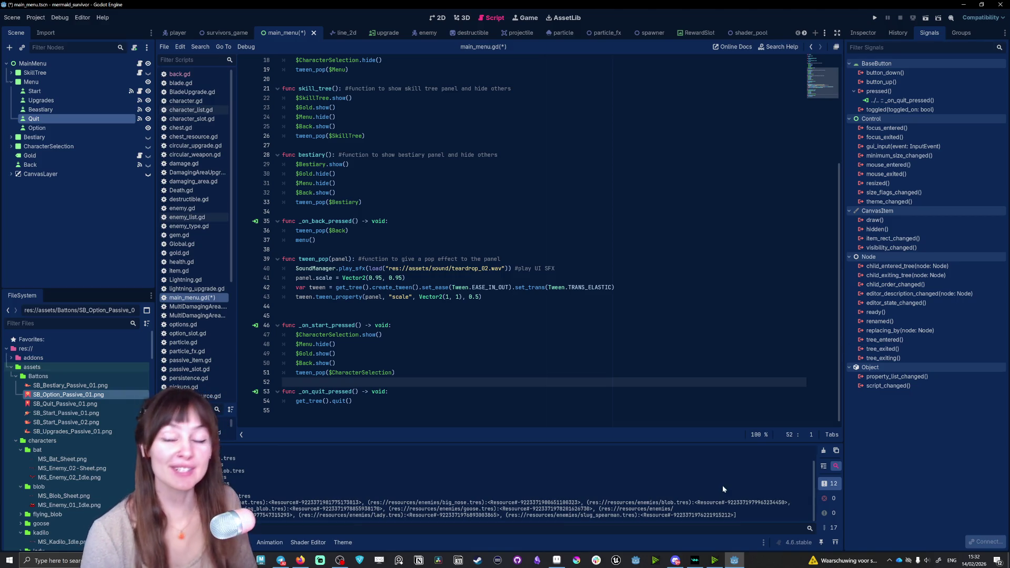
Save and run the project, then click the X banner to confirm it closes the game.
{"action": "key", "text": "alt+Tab"}
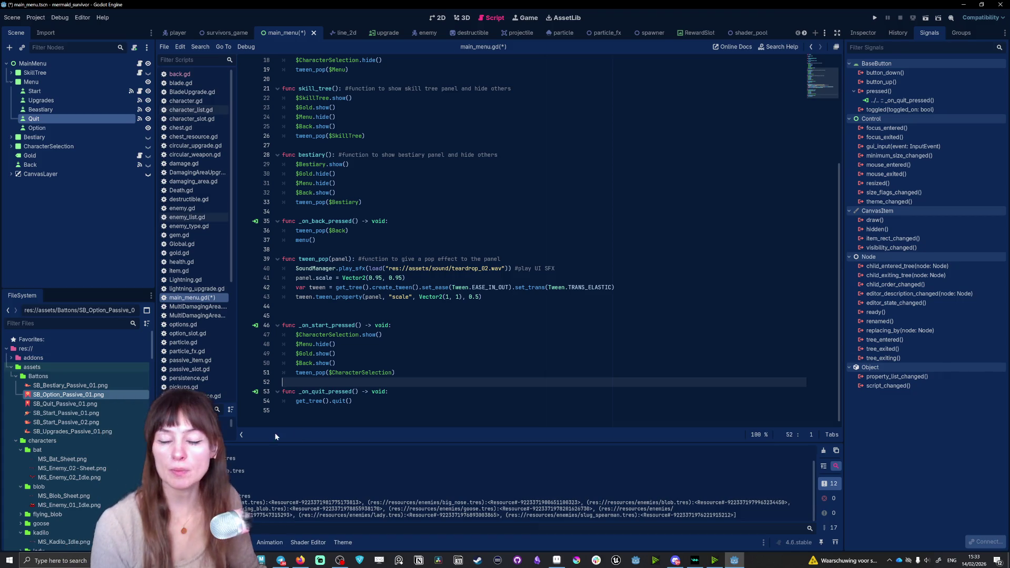
{"action": "left_click", "coordinate": [869, 18]}
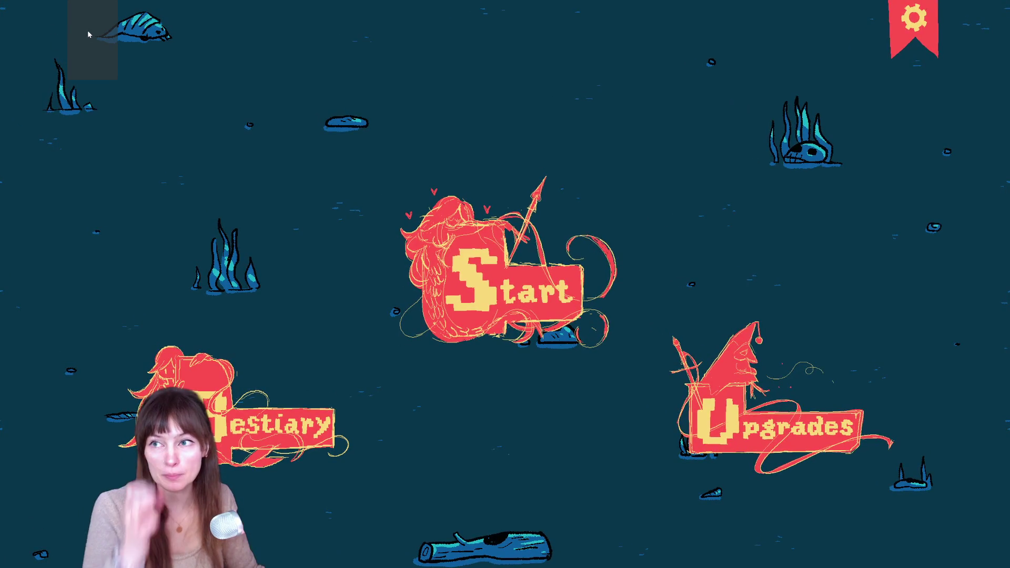
{"action": "left_click", "coordinate": [87, 30]}
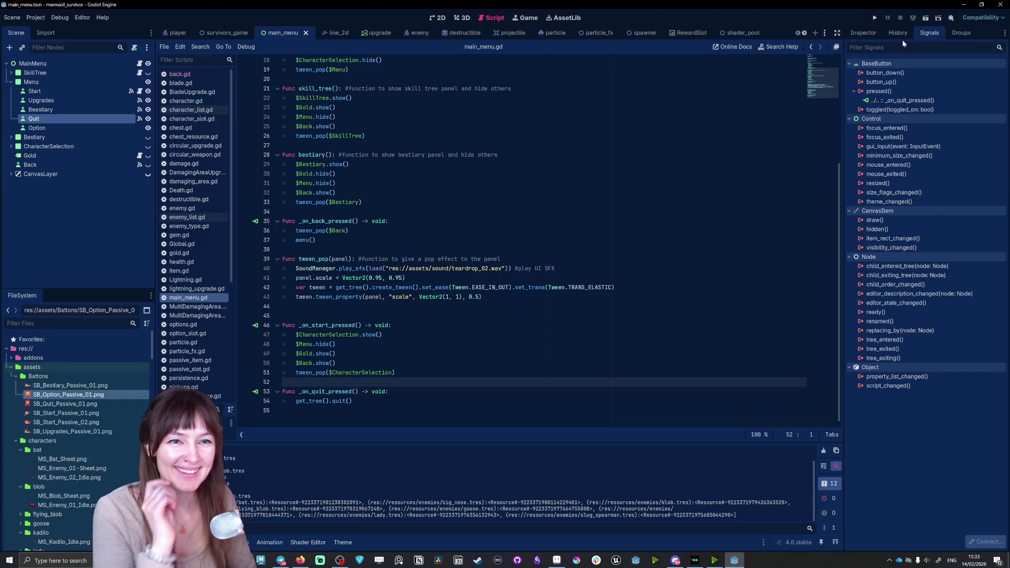
{"action": "left_click", "coordinate": [863, 33]}
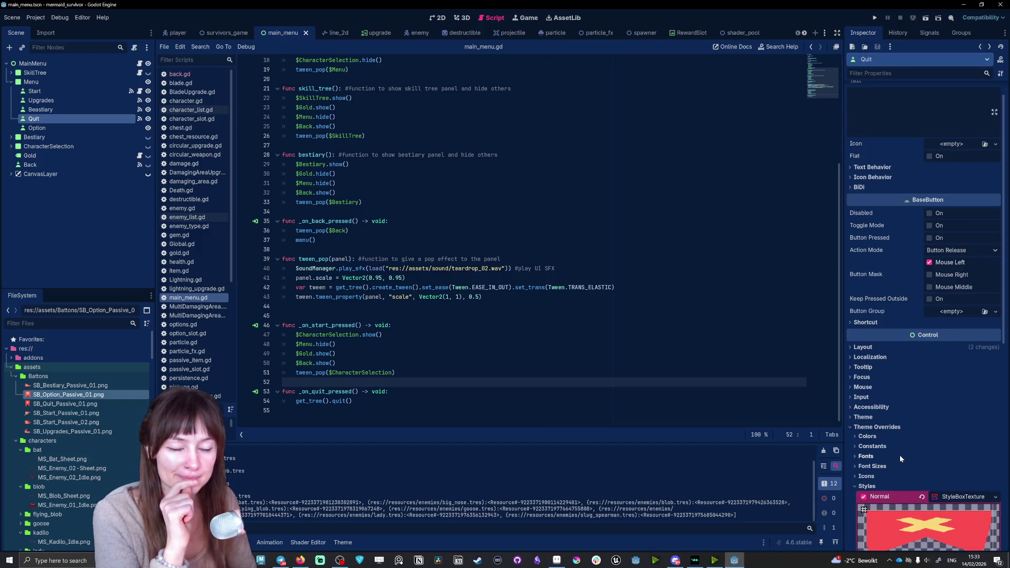
Make the Quit button's Hover and Pressed styles StyleBoxTextures using SB_Quit_Passive_01.png.
{"action": "scroll", "coordinate": [901, 455], "scroll_direction": "down", "scroll_amount": 5}
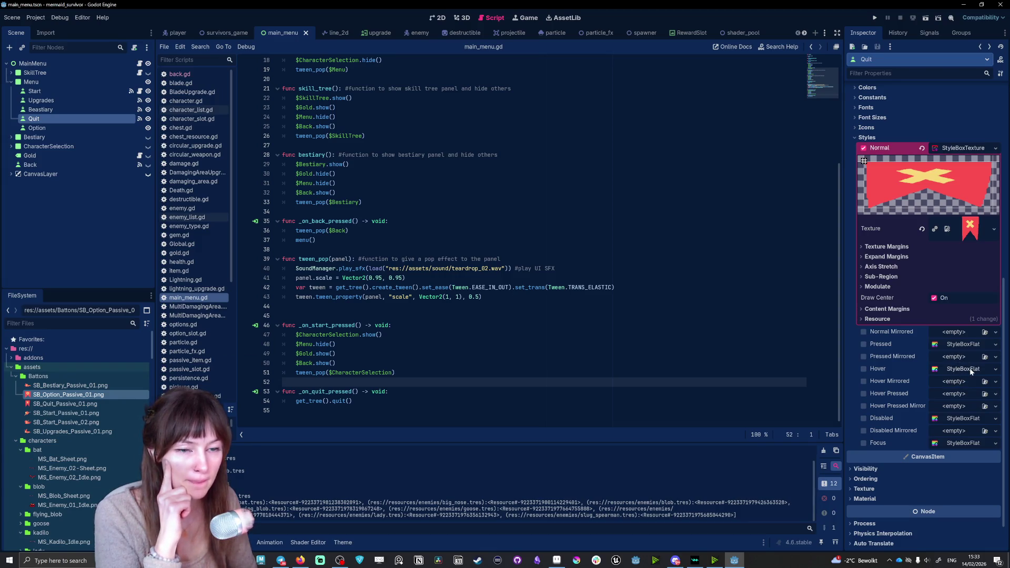
{"action": "left_click", "coordinate": [970, 368]}
{"action": "left_click", "coordinate": [995, 369]}
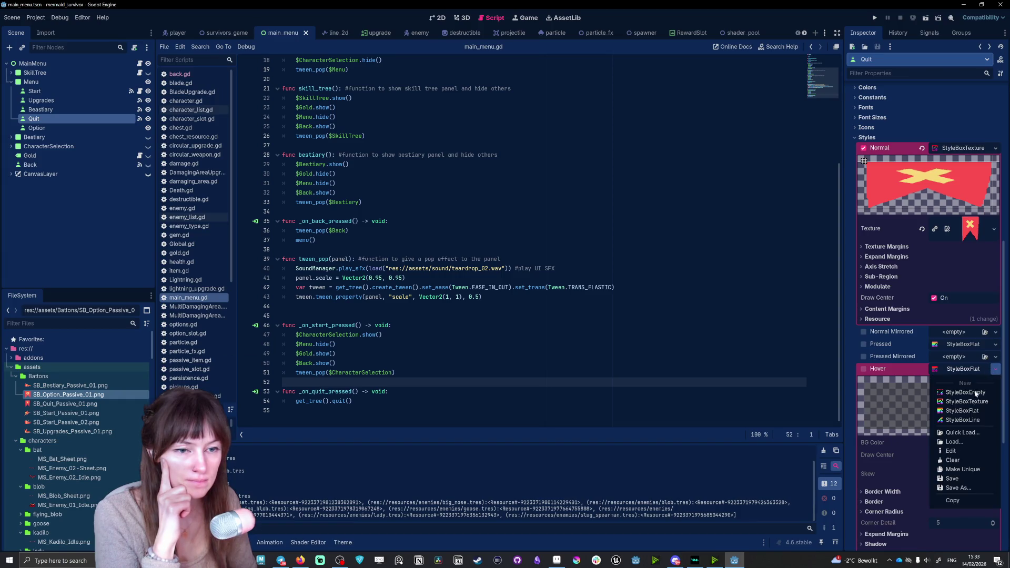
{"action": "left_click", "coordinate": [952, 401]}
{"action": "left_click", "coordinate": [995, 346]}
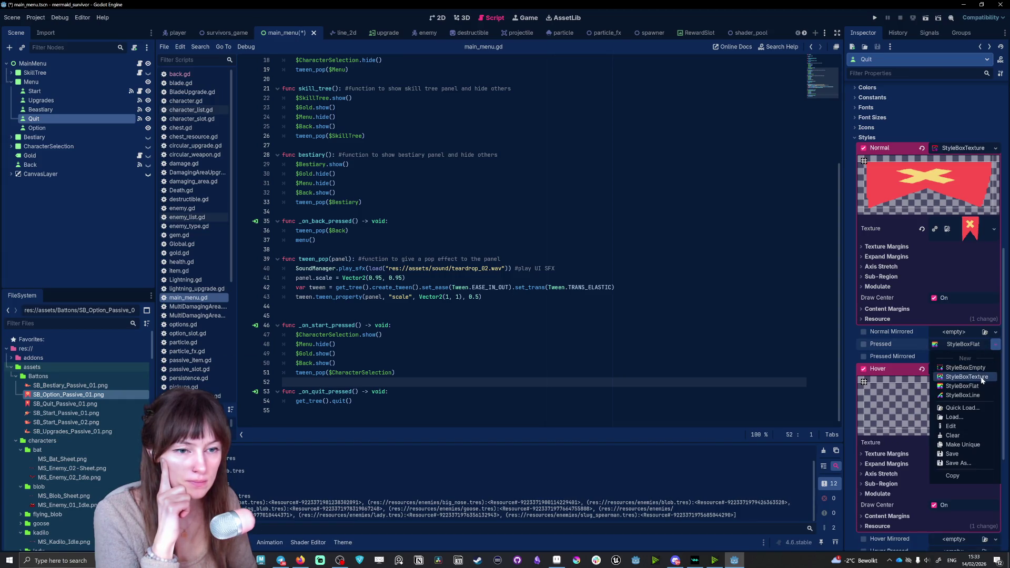
{"action": "left_click", "coordinate": [955, 377]}
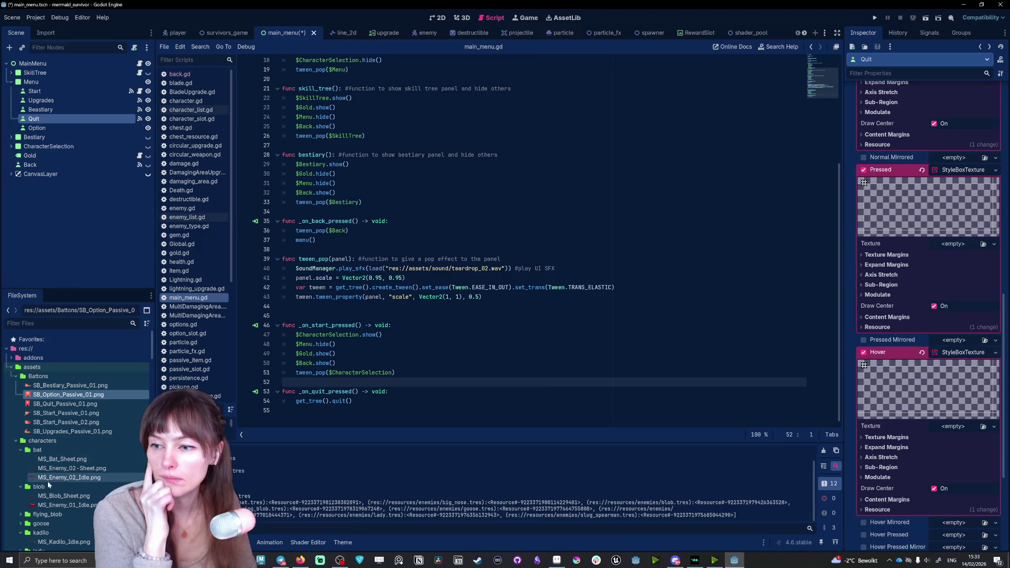
{"action": "mouse_move", "coordinate": [63, 404]}
{"action": "left_mouse_down"}
{"action": "mouse_move", "coordinate": [952, 315]}
{"action": "mouse_move", "coordinate": [952, 246]}
{"action": "left_mouse_up"}
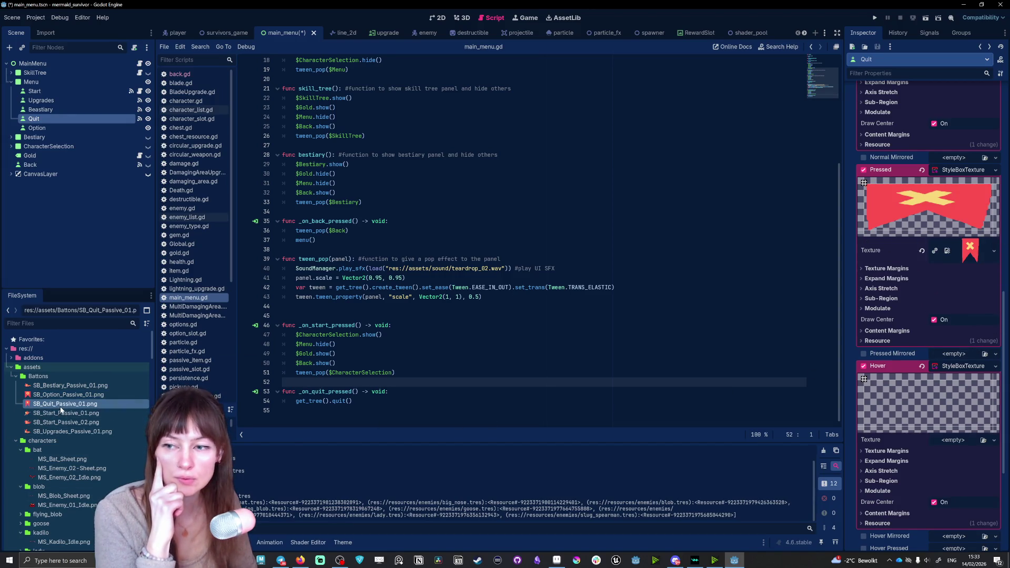
{"action": "left_click_drag", "start_coordinate": [1004, 436], "coordinate": [953, 440]}
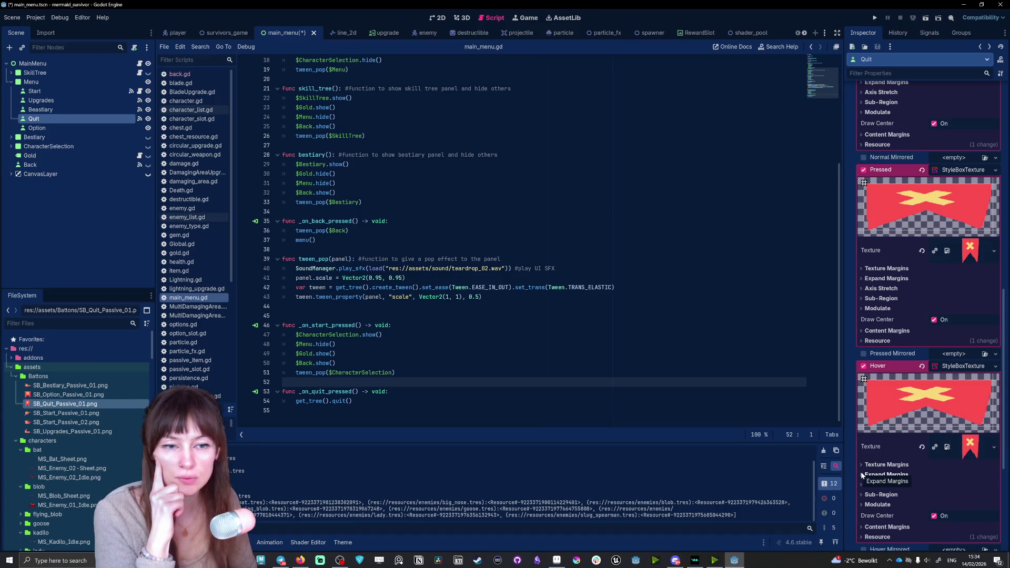
Set the Hover StyleBoxTexture's Expand Margins to 16 for Left, Top, Right and Bottom.
{"action": "left_click", "coordinate": [886, 475]}
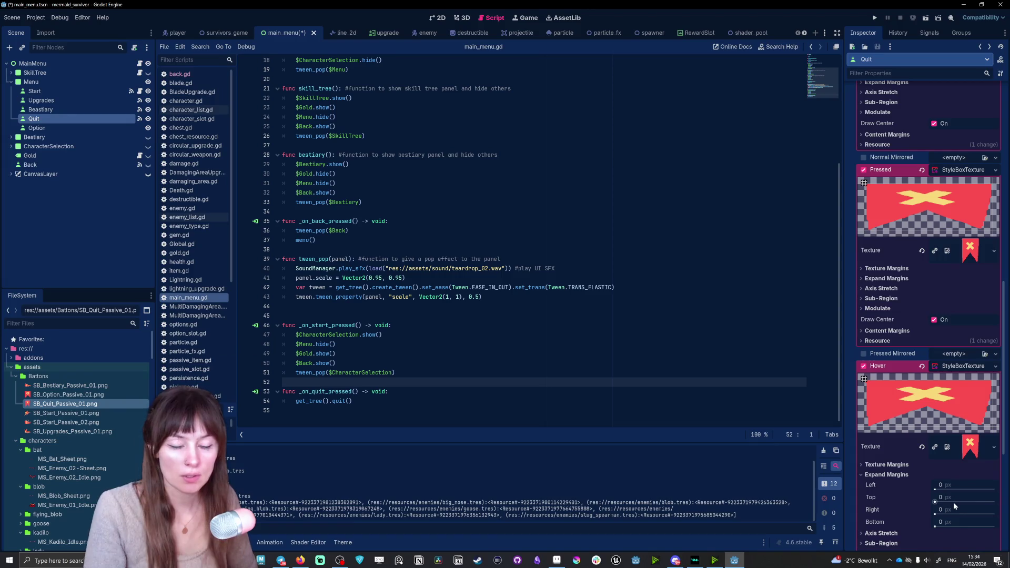
{"action": "left_click", "coordinate": [952, 486]}
{"action": "type", "text": "16"}
{"action": "left_click", "coordinate": [949, 498]}
{"action": "type", "text": "6"}
{"action": "left_click", "coordinate": [950, 509]}
{"action": "type", "text": "16"}
{"action": "left_click", "coordinate": [951, 523]}
{"action": "type", "text": "16"}
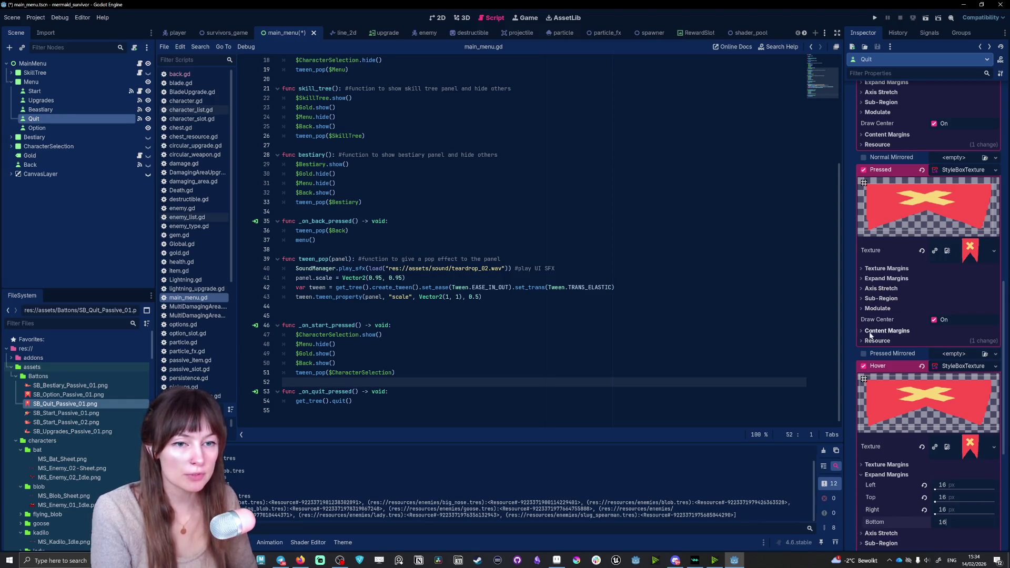
Check the Pressed style's content margins and resource sections, then expand its Modulate colour.
{"action": "left_click", "coordinate": [860, 331]}
{"action": "left_click", "coordinate": [861, 331]}
{"action": "left_click", "coordinate": [862, 341]}
{"action": "left_click", "coordinate": [860, 341]}
{"action": "left_click", "coordinate": [876, 309]}
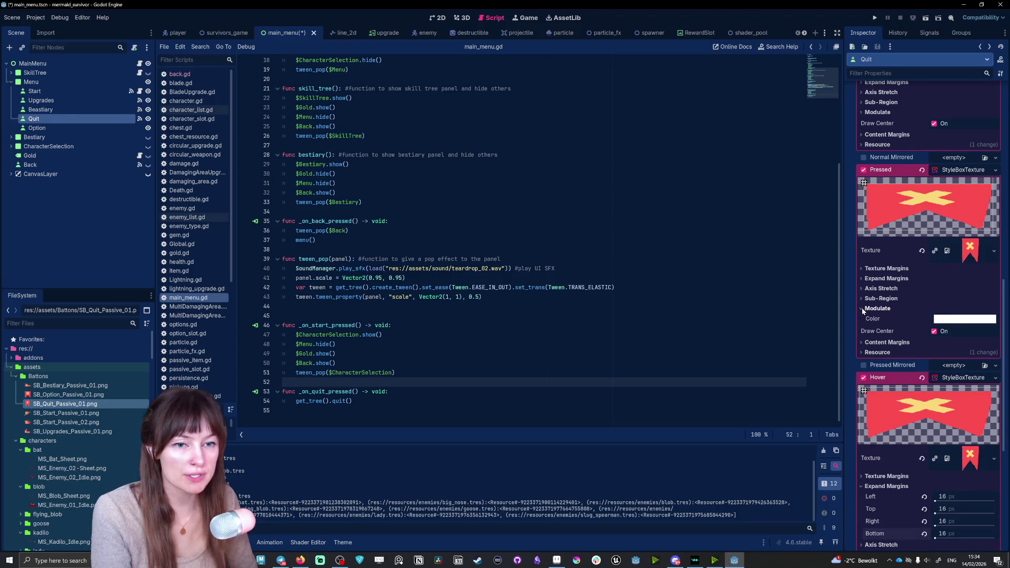
{"action": "scroll", "coordinate": [936, 369], "scroll_direction": "down", "scroll_amount": 5}
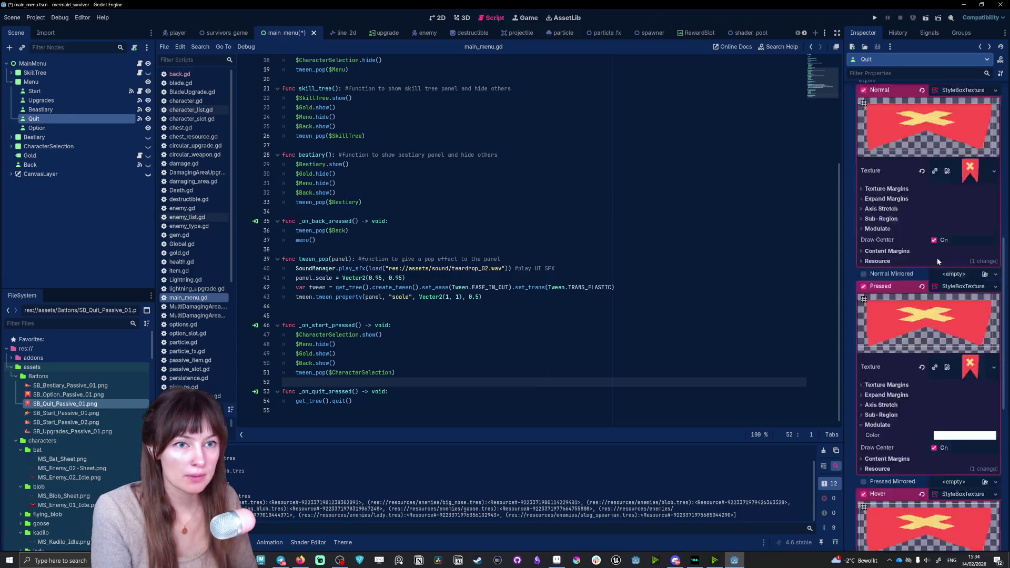
Compare against the Beastiary button's pressed tint colour, then reselect the Quit button.
{"action": "scroll", "coordinate": [933, 373], "scroll_direction": "up", "scroll_amount": 9}
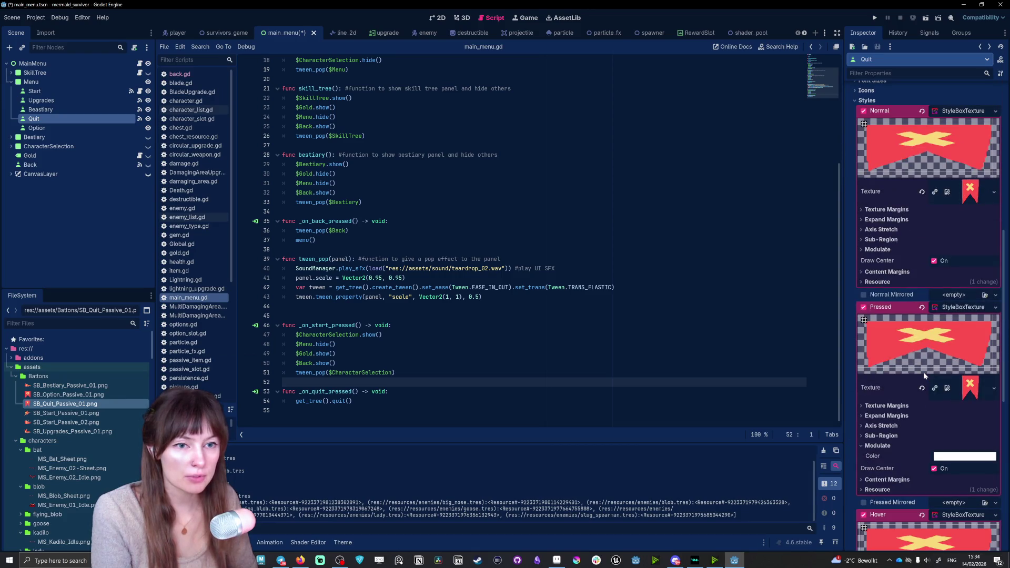
{"action": "left_click", "coordinate": [47, 109]}
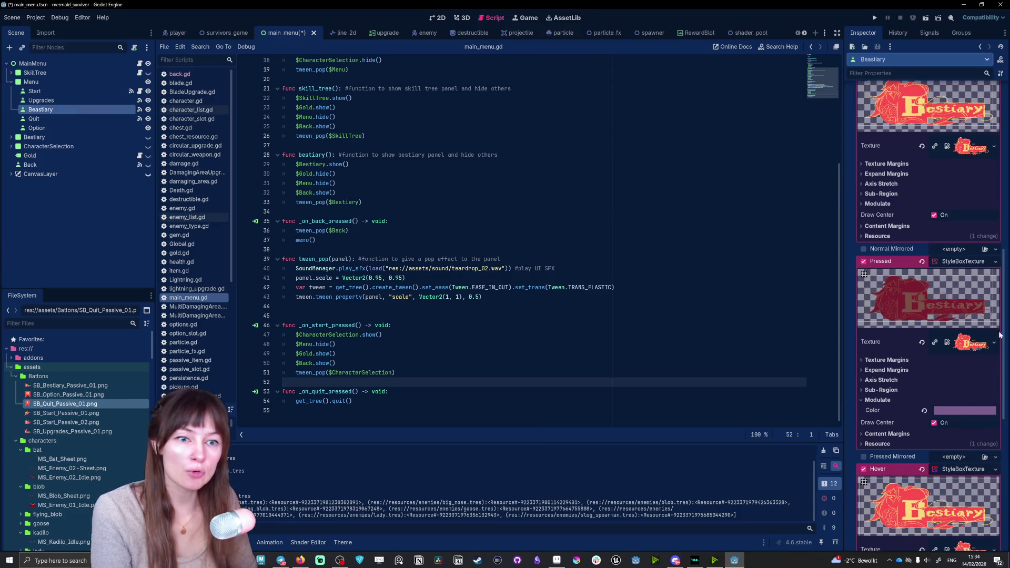
{"action": "left_click", "coordinate": [958, 409]}
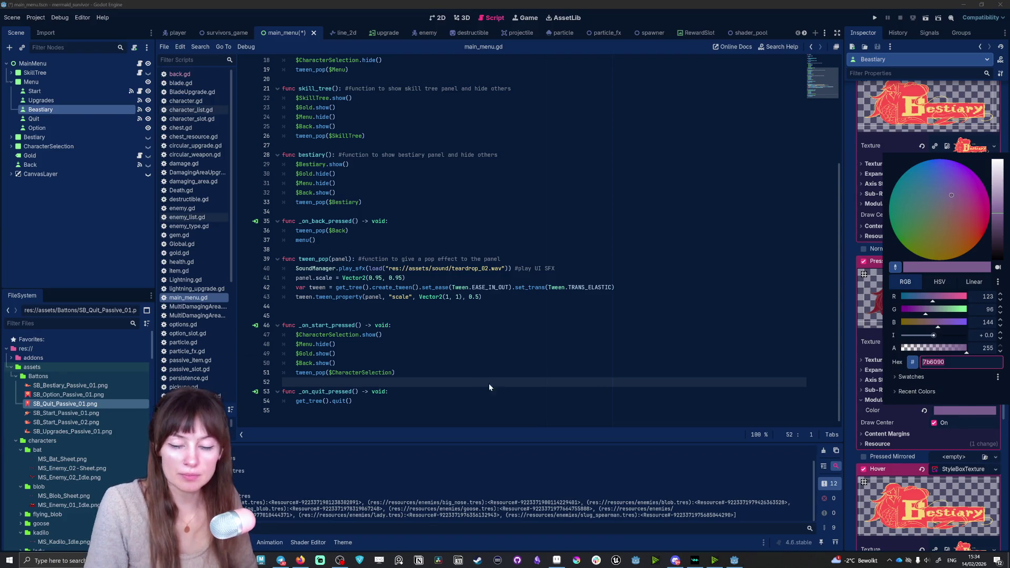
{"action": "left_click", "coordinate": [42, 113]}
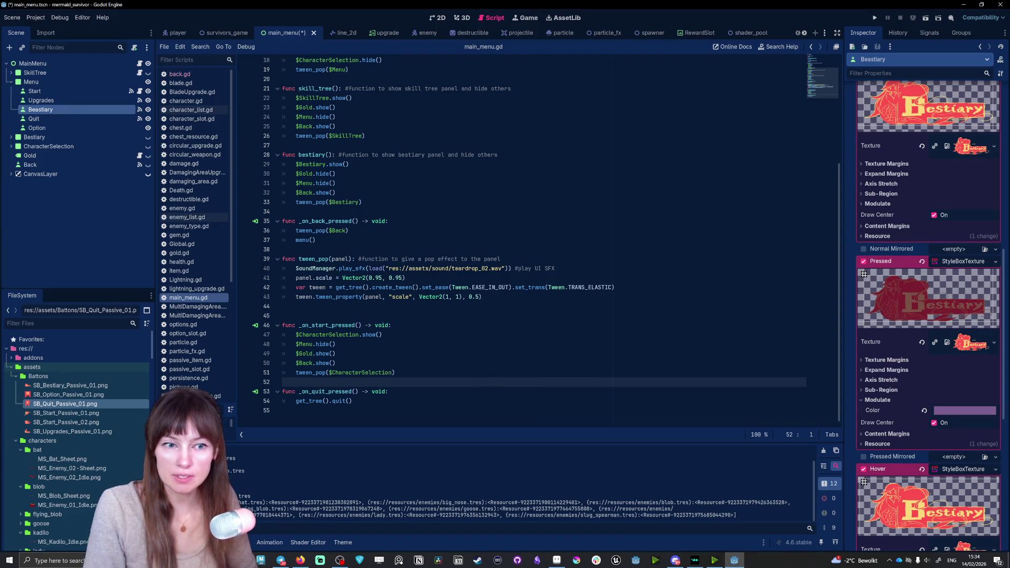
{"action": "left_click", "coordinate": [68, 118]}
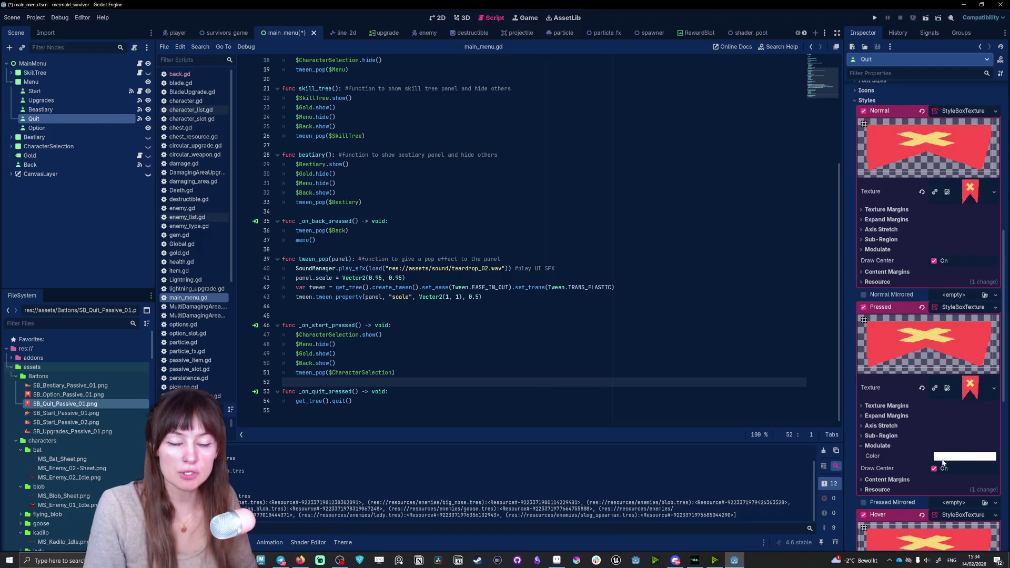
Set the Quit Pressed style's modulate colour to hex 8a5f99 and run the game.
{"action": "left_click", "coordinate": [947, 457]}
{"action": "type", "text": "8a5f99"}
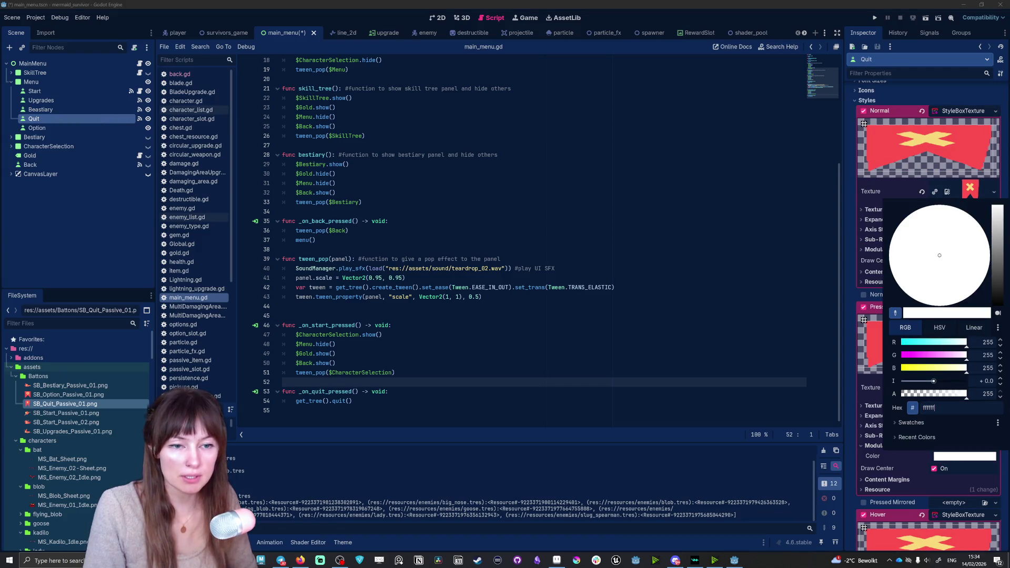
{"action": "key", "text": "Return"}
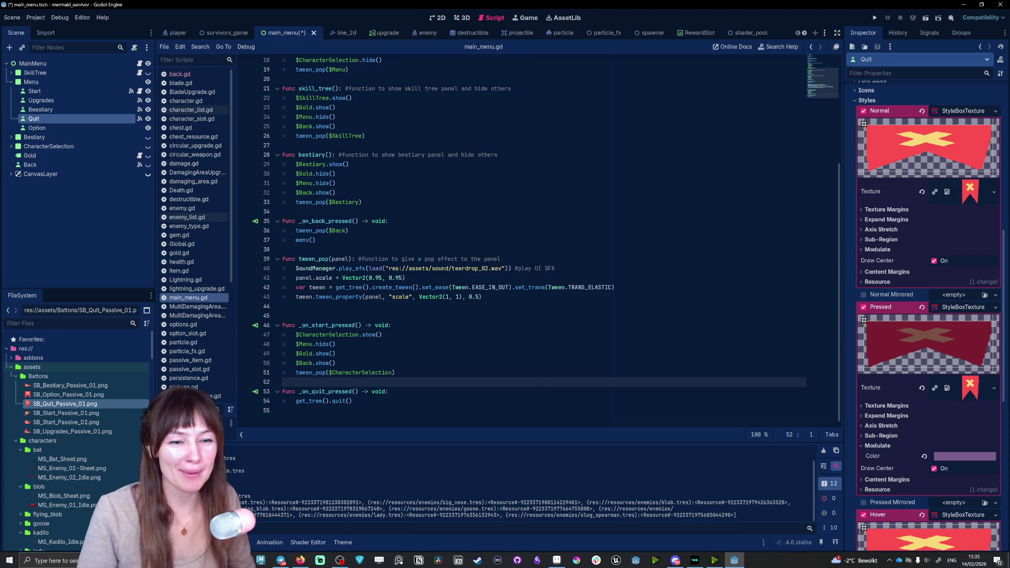
{"action": "key", "text": "F5"}
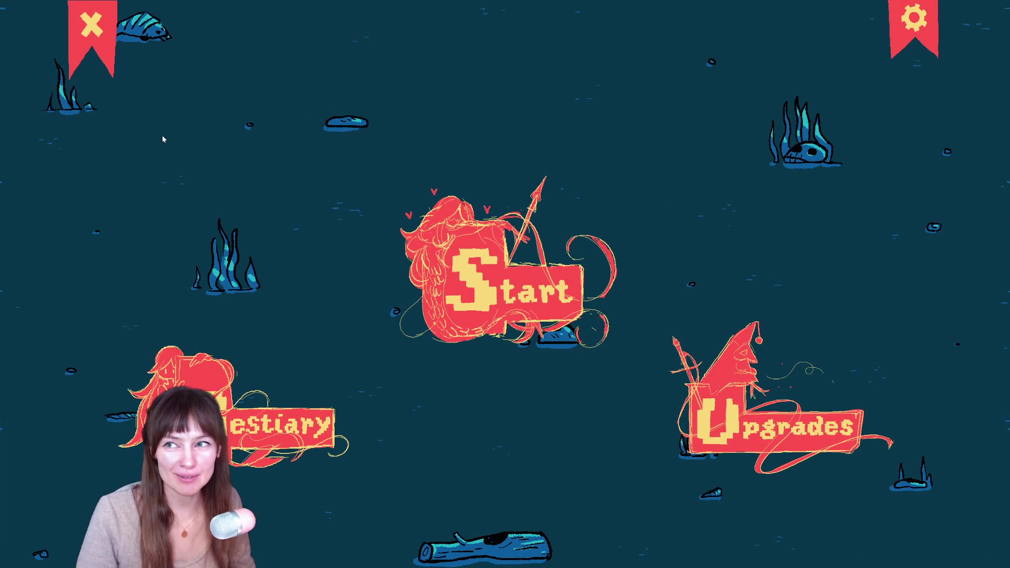
Quit the game via the X banner and change the Hover expand margins to 8.
{"action": "left_click", "coordinate": [99, 37]}
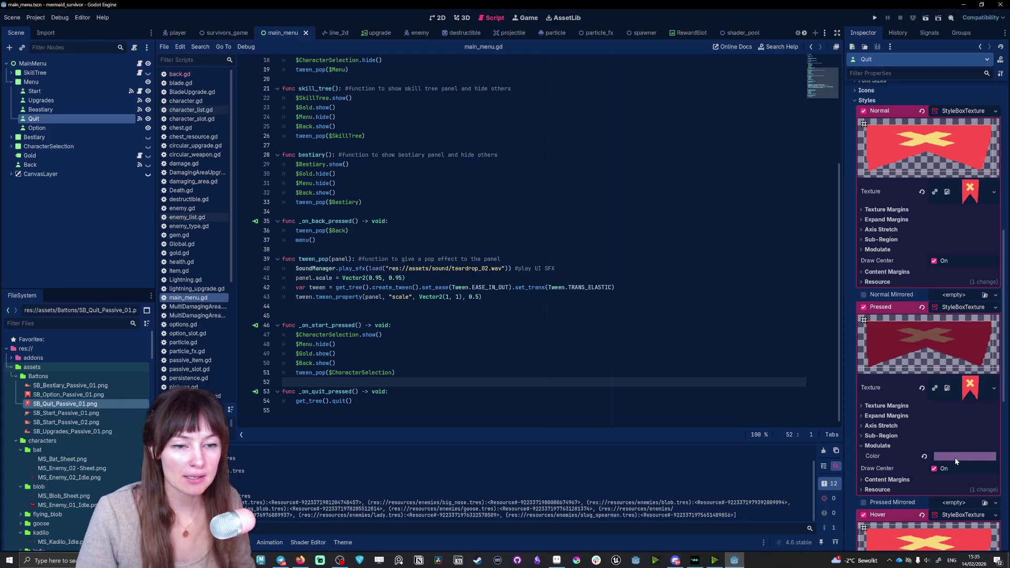
{"action": "scroll", "coordinate": [955, 459], "scroll_direction": "down", "scroll_amount": 5}
{"action": "left_click", "coordinate": [952, 402]}
{"action": "type", "text": "8"}
{"action": "key", "text": "Tab"}
{"action": "type", "text": "8"}
{"action": "key", "text": "Tab"}
{"action": "type", "text": "8"}
{"action": "key", "text": "Tab"}
{"action": "type", "text": "8"}
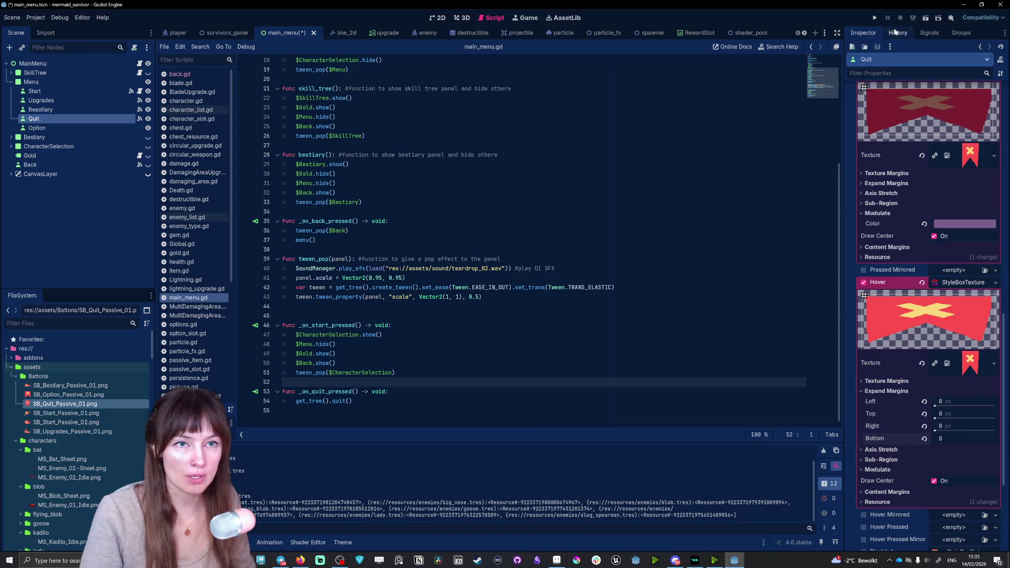
Run the game four times, quitting each time through the X banner to test it.
{"action": "left_click", "coordinate": [874, 17]}
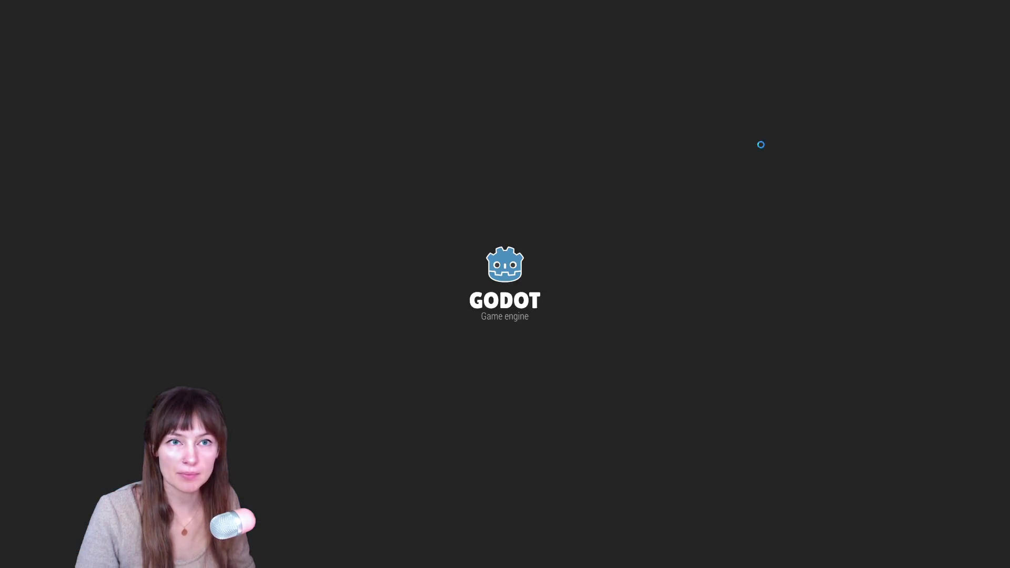
{"action": "left_click", "coordinate": [104, 53]}
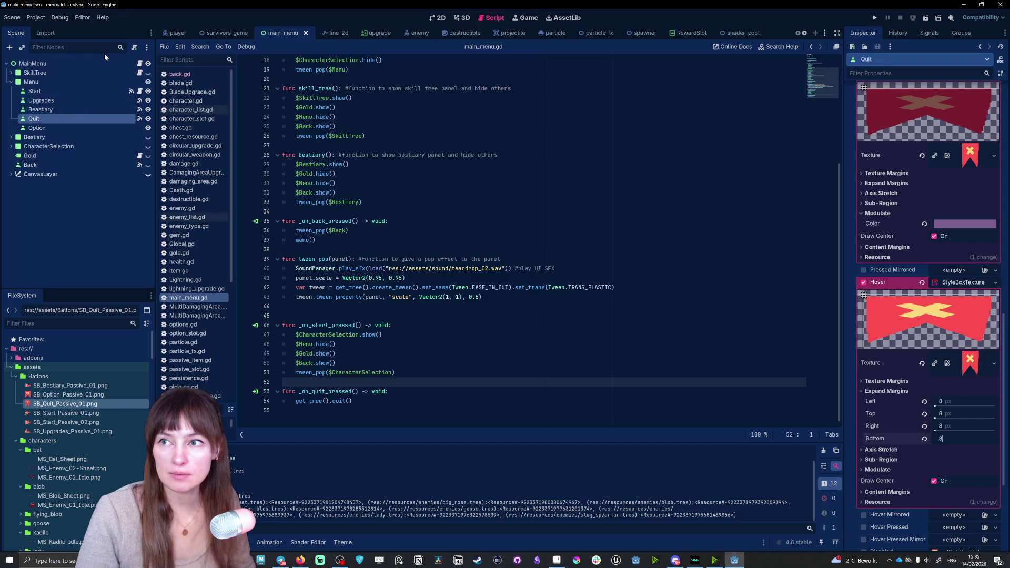
{"action": "left_click", "coordinate": [875, 17]}
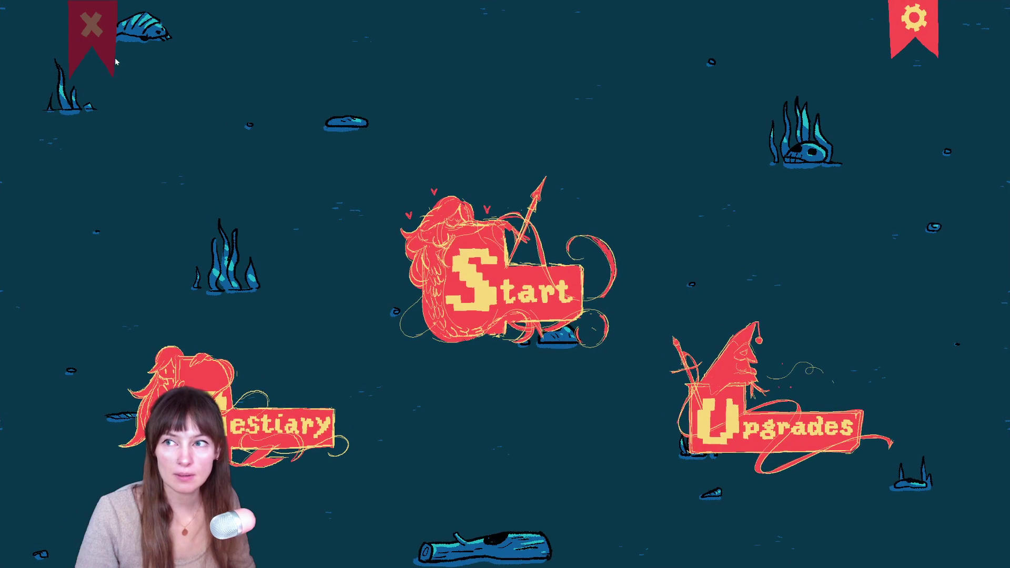
{"action": "left_click", "coordinate": [114, 59]}
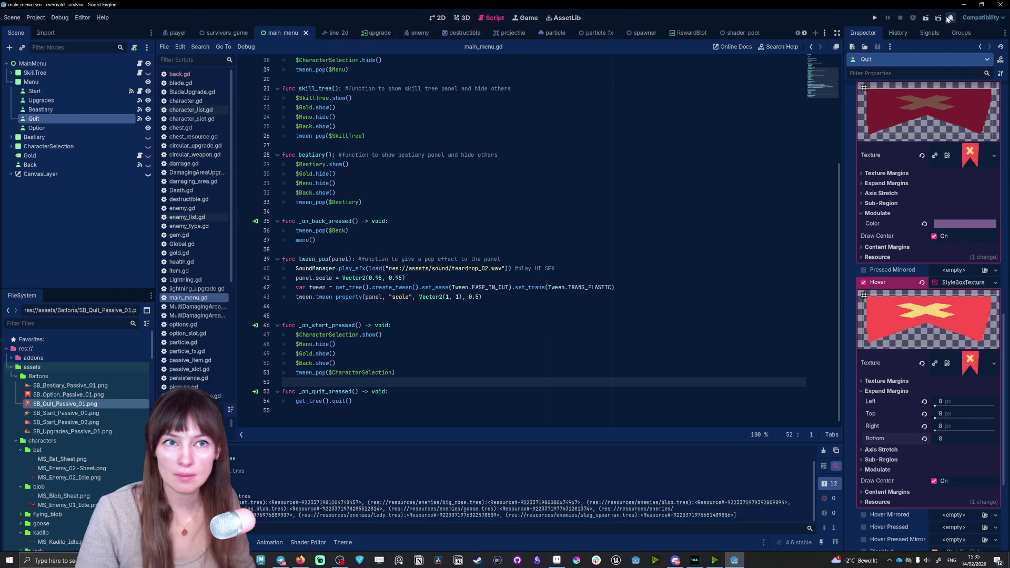
{"action": "left_click", "coordinate": [875, 18]}
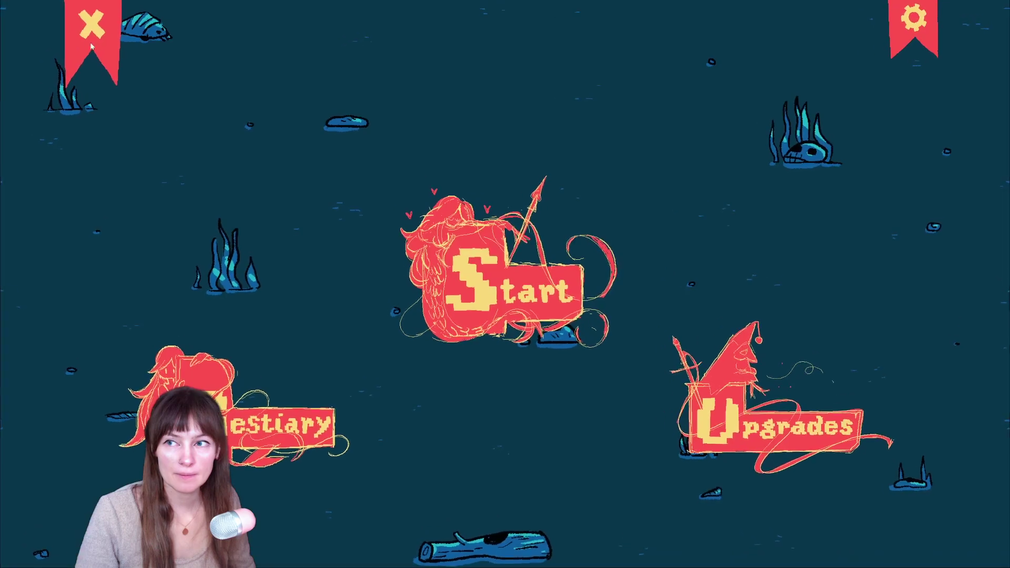
{"action": "left_click", "coordinate": [105, 45]}
{"action": "left_click", "coordinate": [876, 17]}
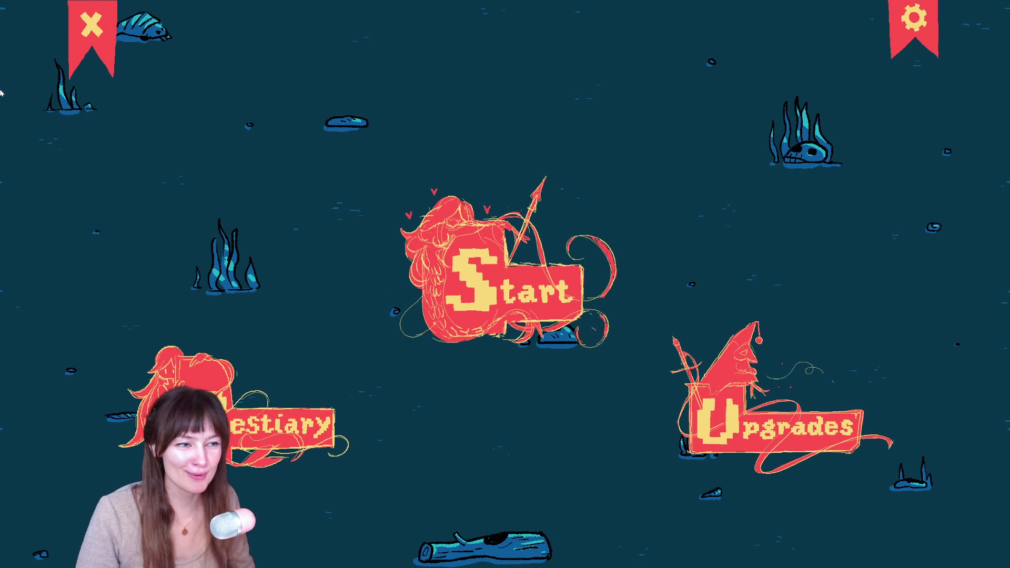
{"action": "left_click", "coordinate": [100, 31]}
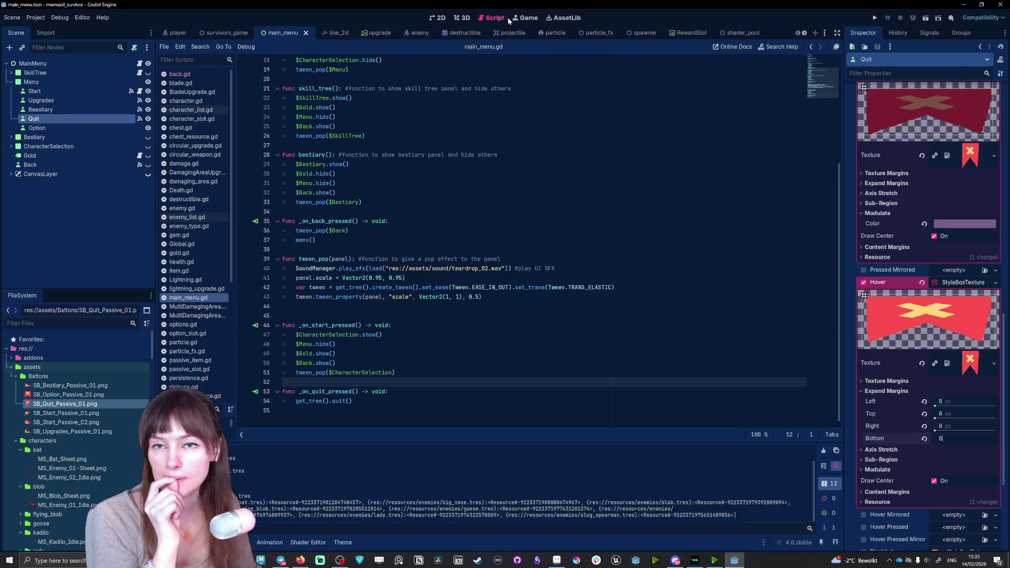
Expand CharacterSelection, select CharacterList, switch to the 2D view and show the book panel.
{"action": "left_click", "coordinate": [11, 146]}
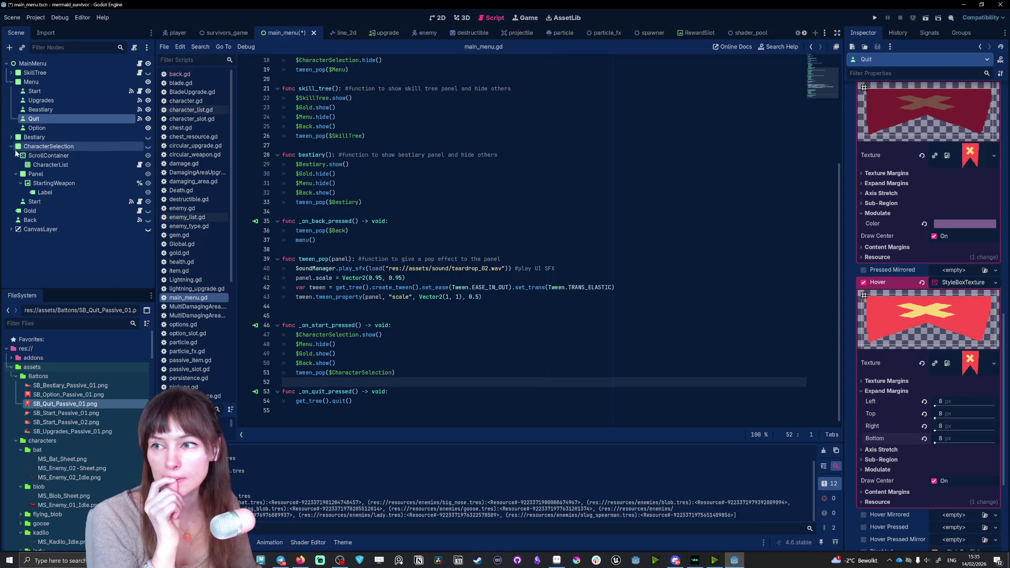
{"action": "left_click", "coordinate": [74, 156]}
{"action": "left_click", "coordinate": [62, 166]}
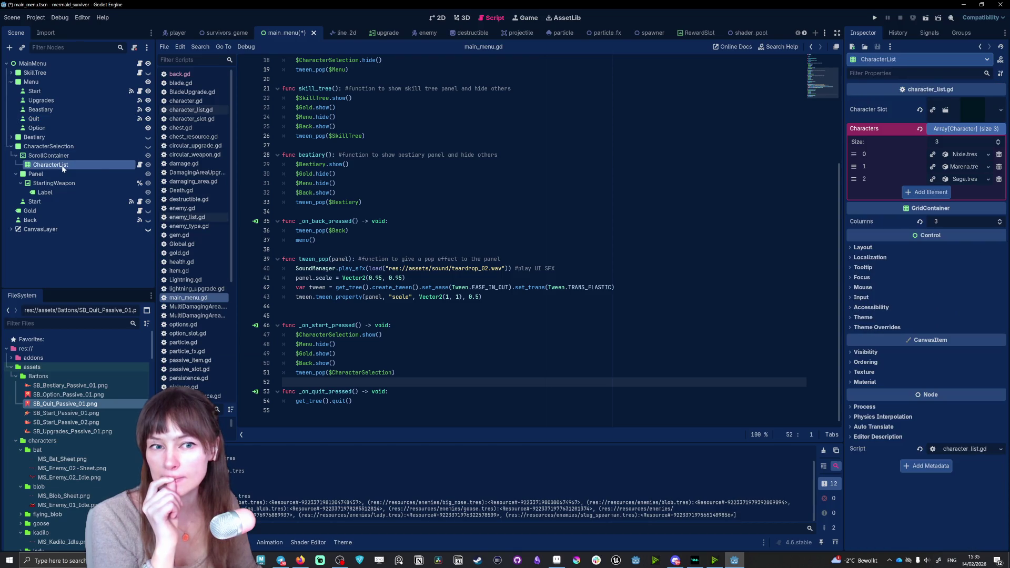
{"action": "left_click", "coordinate": [441, 19]}
{"action": "left_click", "coordinate": [149, 138]}
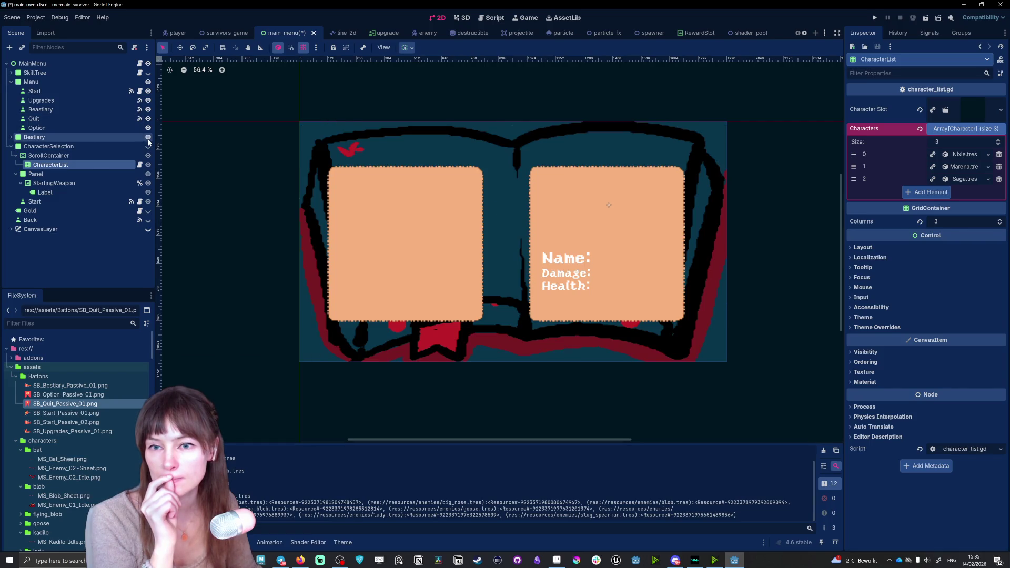
{"action": "left_click", "coordinate": [49, 156]}
{"action": "left_click", "coordinate": [50, 166]}
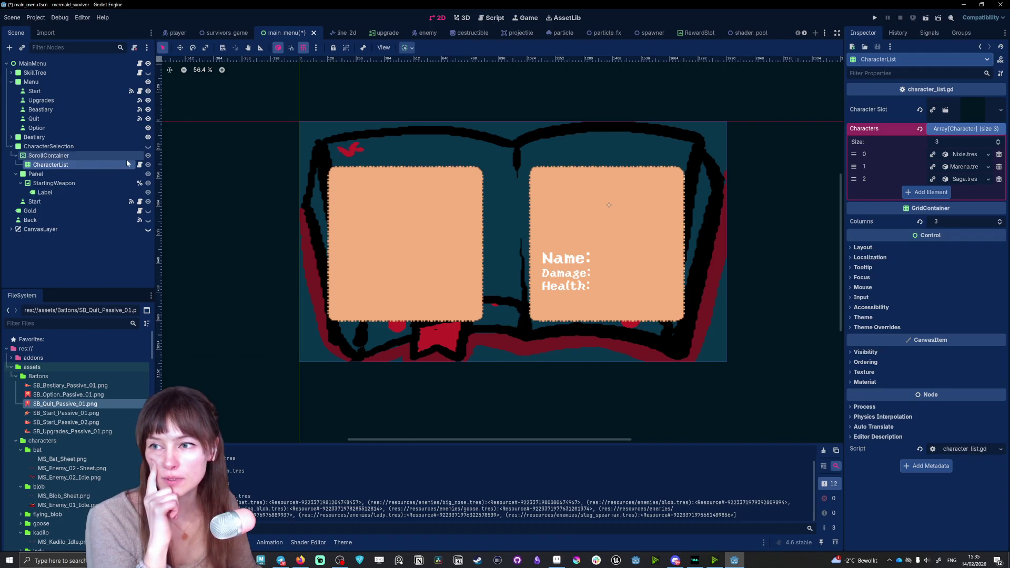
Make CharacterSelection visible and expand CharacterList's first character, Nixie, in the Inspector.
{"action": "left_click", "coordinate": [71, 178]}
{"action": "key", "text": "w"}
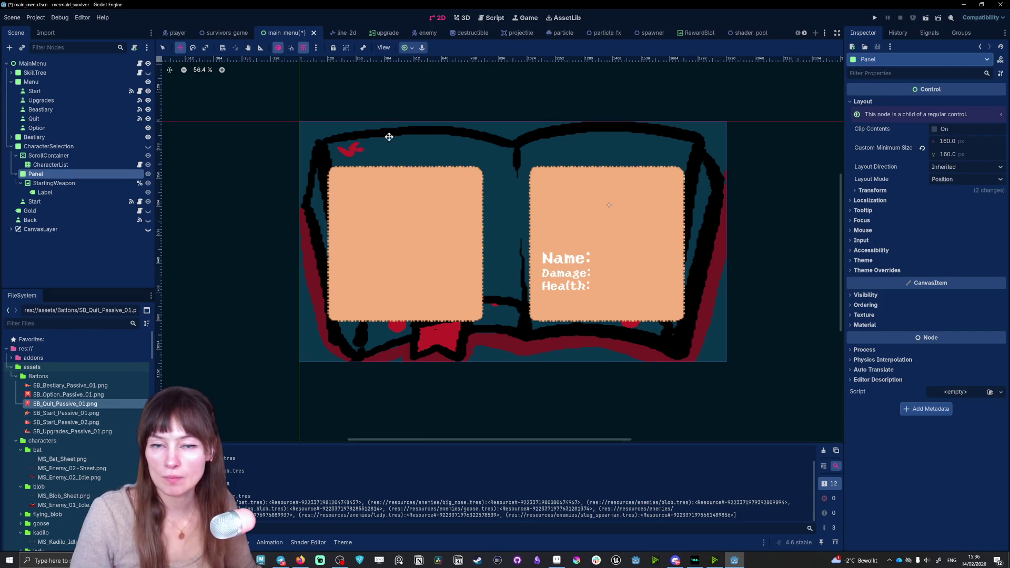
{"action": "left_click", "coordinate": [61, 167]}
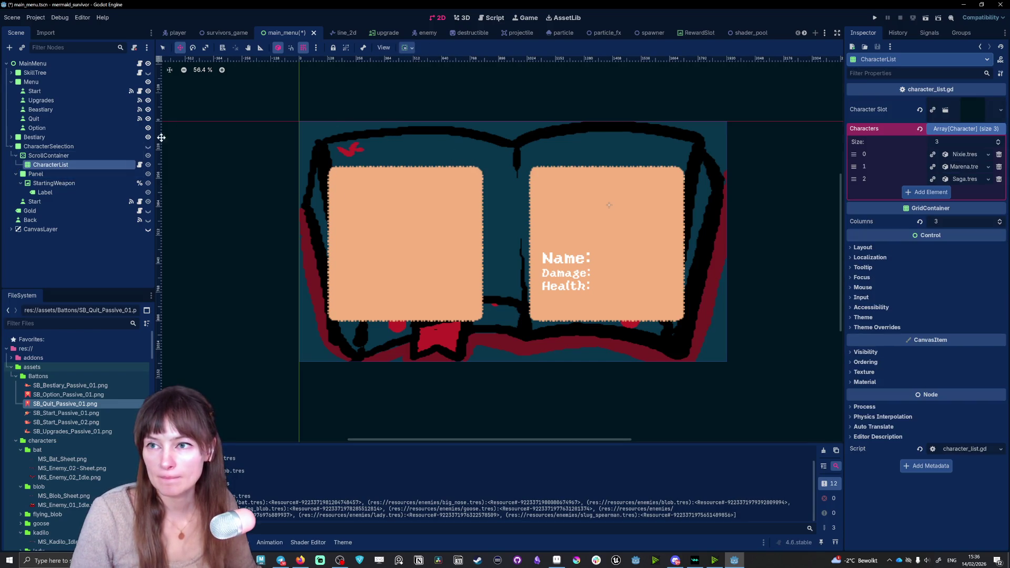
{"action": "left_click", "coordinate": [496, 224]}
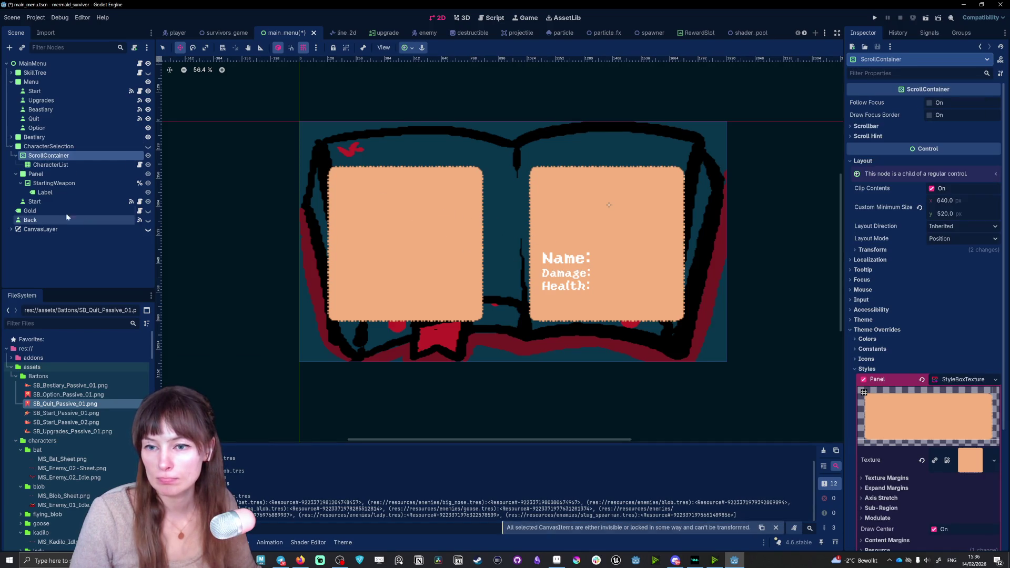
{"action": "left_click", "coordinate": [49, 147]}
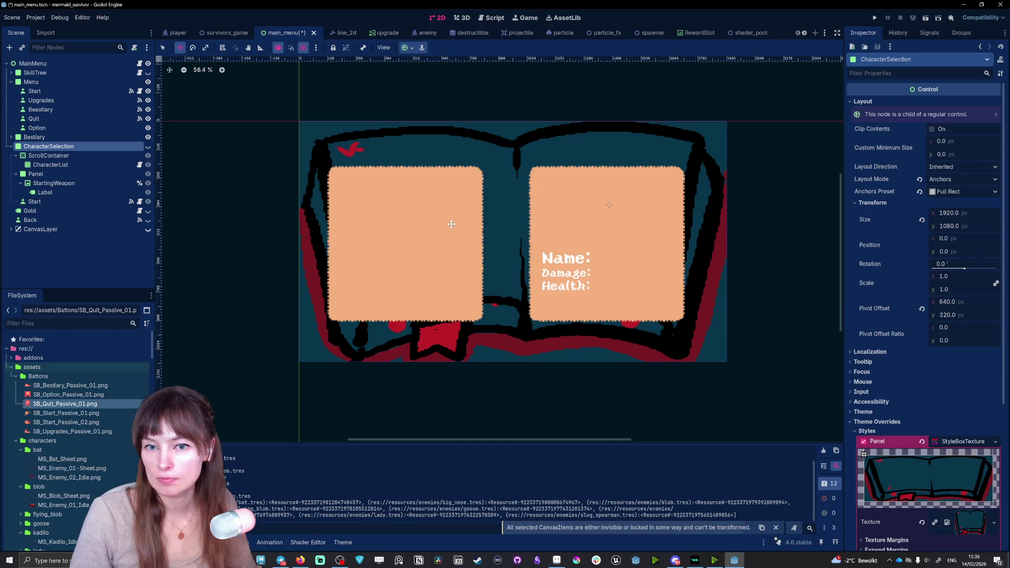
{"action": "left_click", "coordinate": [147, 146]}
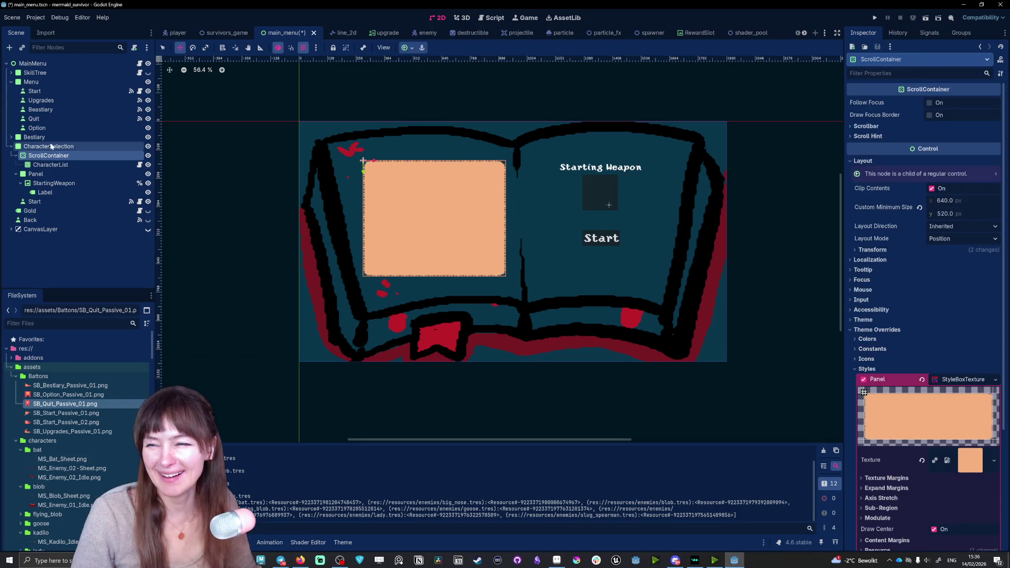
{"action": "left_click", "coordinate": [61, 165]}
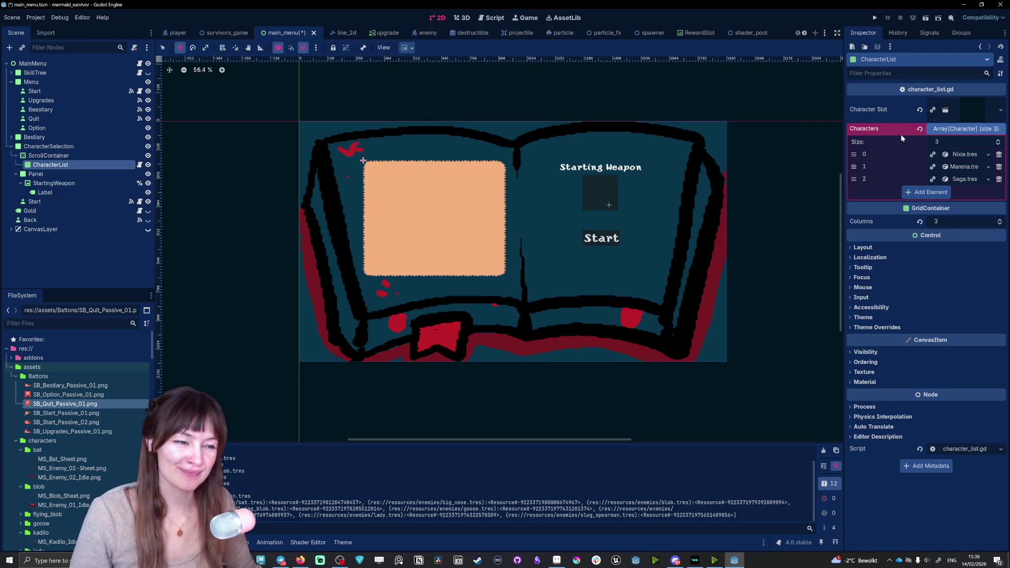
{"action": "left_click", "coordinate": [961, 154]}
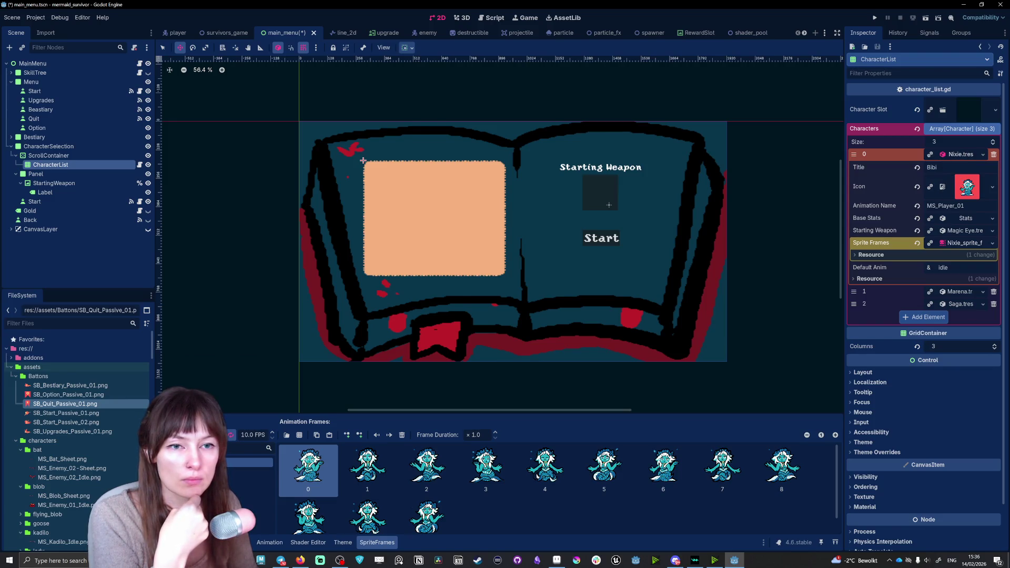
Retitle character element 0 from Bibi to Nixie and review the Marena and Saga entries.
{"action": "type", "text": "Nixi"}
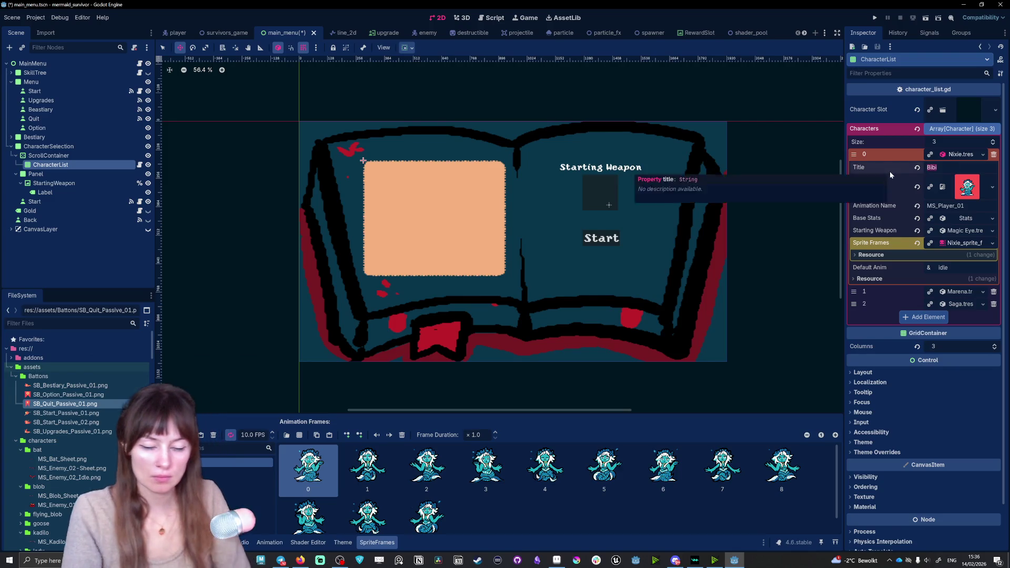
{"action": "type", "text": "e"}
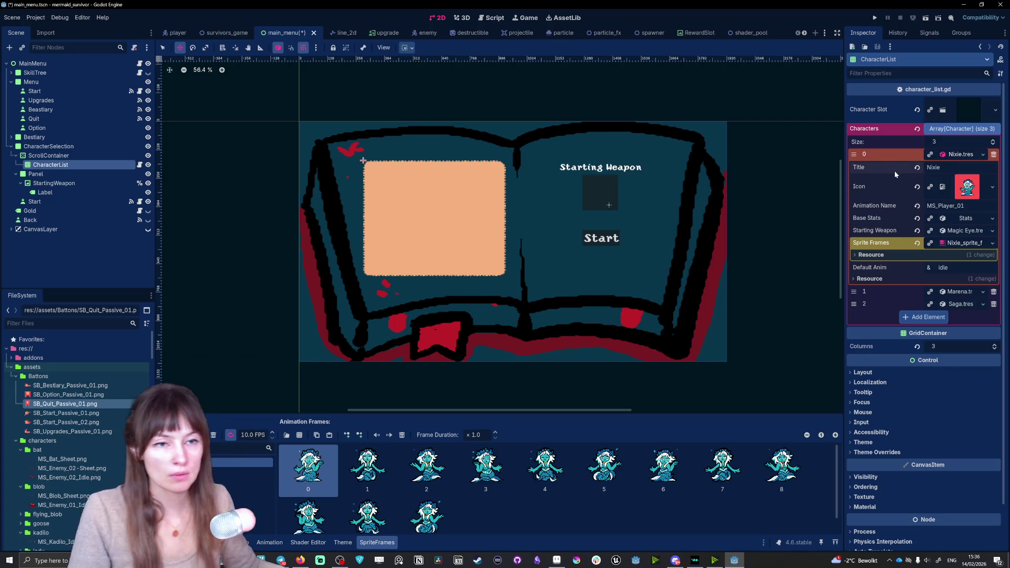
{"action": "left_click", "coordinate": [961, 155]}
{"action": "left_click", "coordinate": [960, 167]}
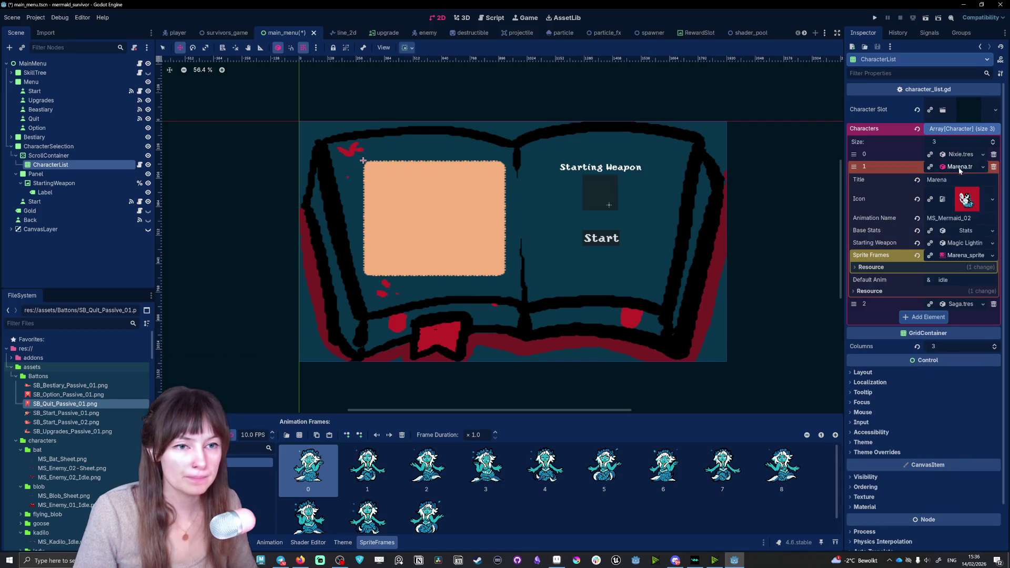
{"action": "left_click", "coordinate": [954, 167]}
{"action": "left_click", "coordinate": [955, 180]}
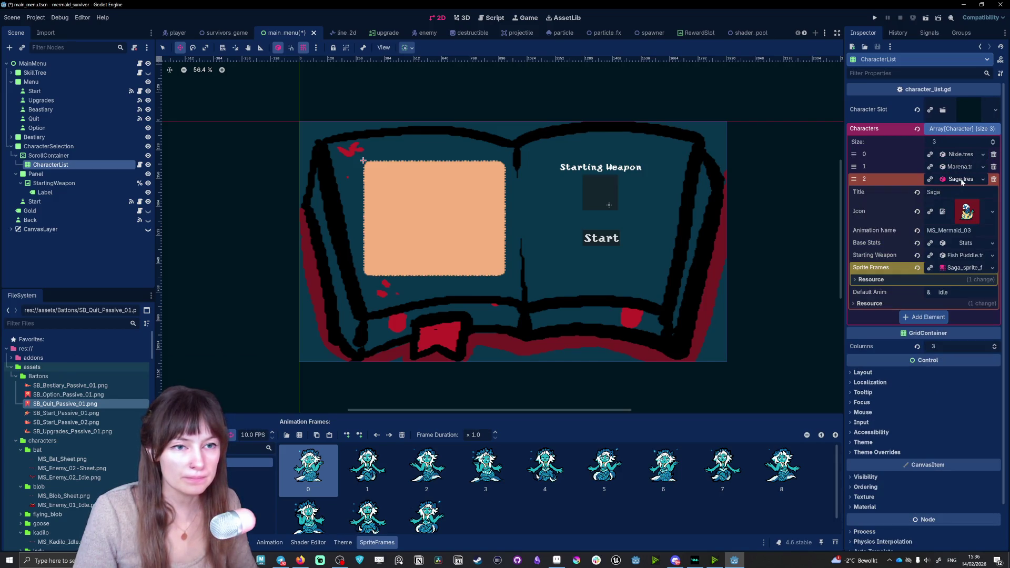
{"action": "left_click", "coordinate": [958, 154]}
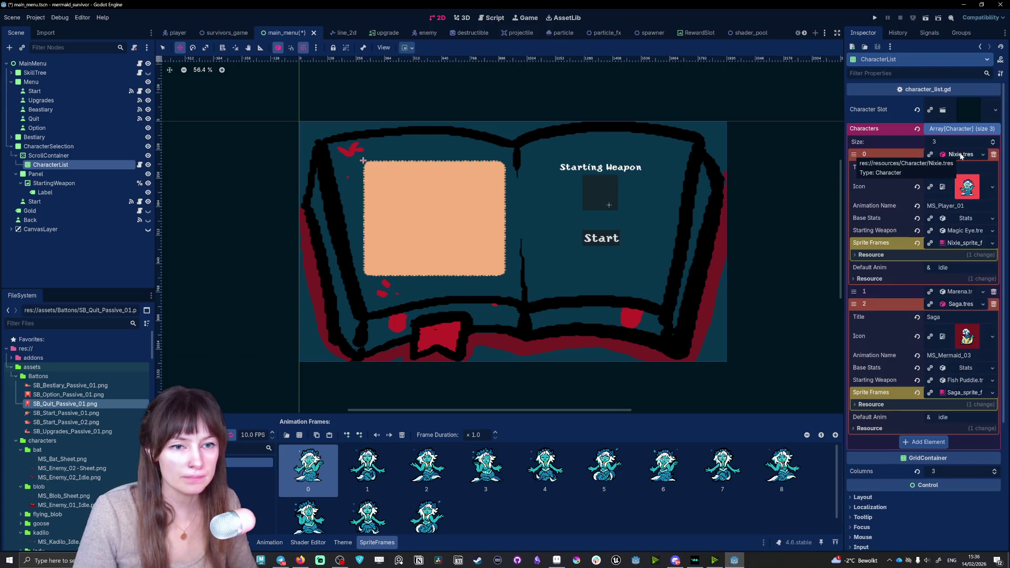
{"action": "left_click", "coordinate": [959, 154]}
{"action": "left_click", "coordinate": [956, 181]}
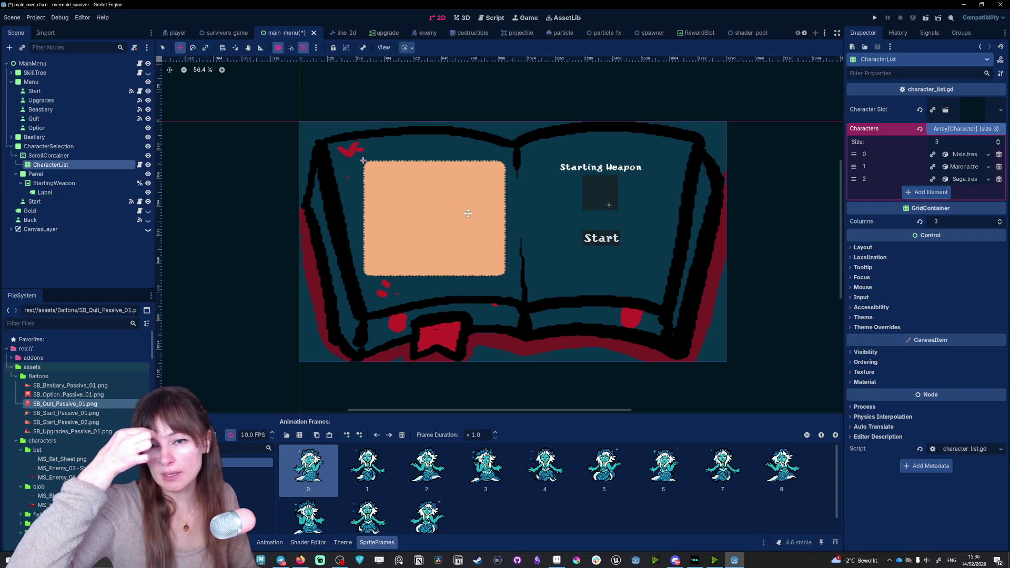
{"action": "left_click", "coordinate": [874, 17]}
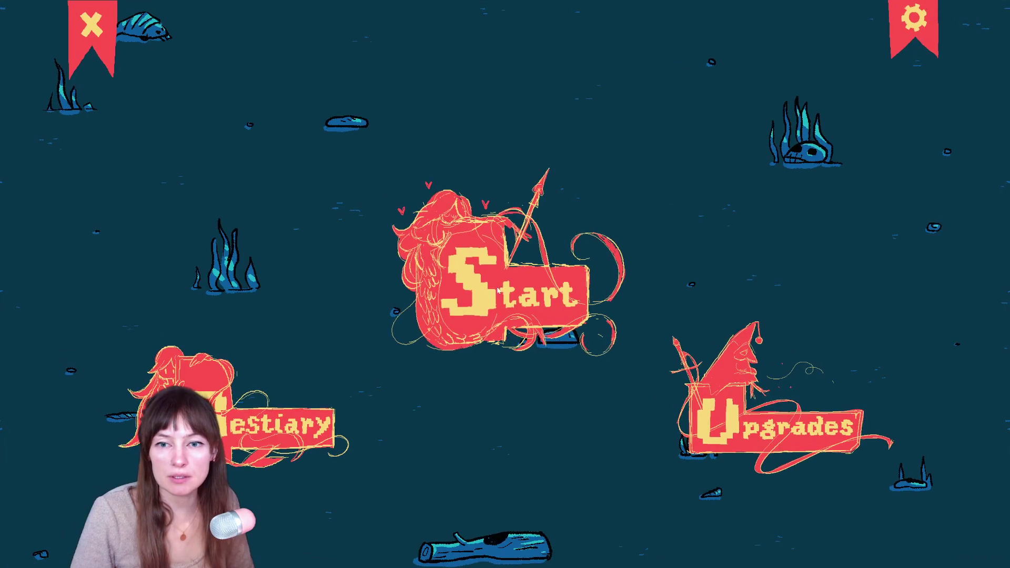
{"action": "left_click", "coordinate": [561, 312]}
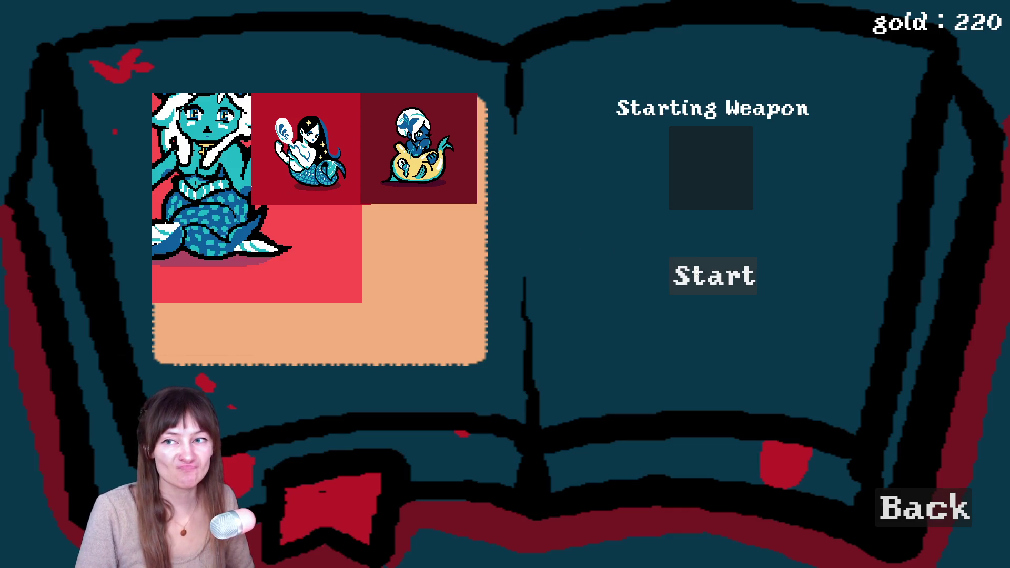
{"action": "left_click", "coordinate": [913, 500]}
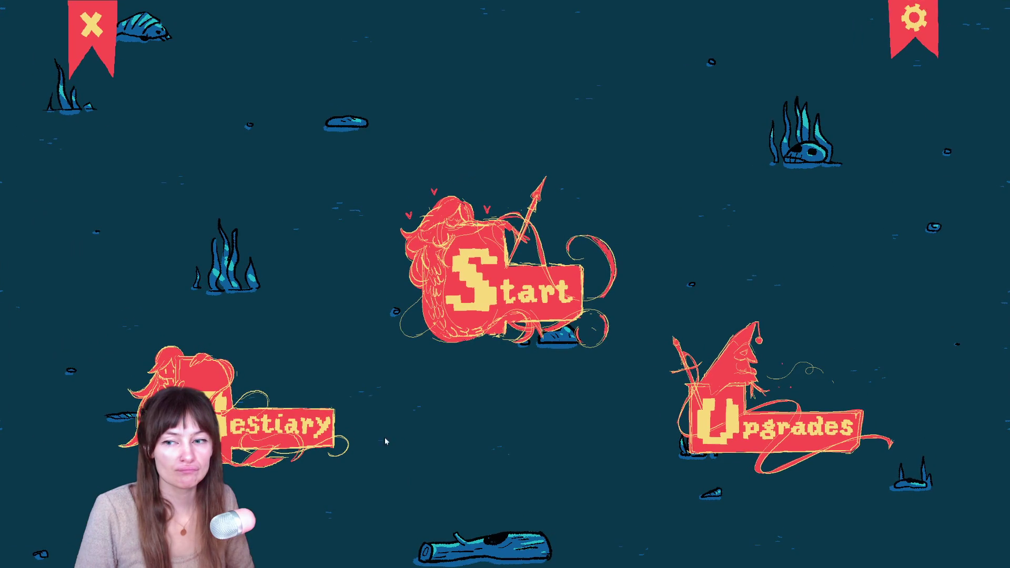
{"action": "left_click", "coordinate": [92, 24]}
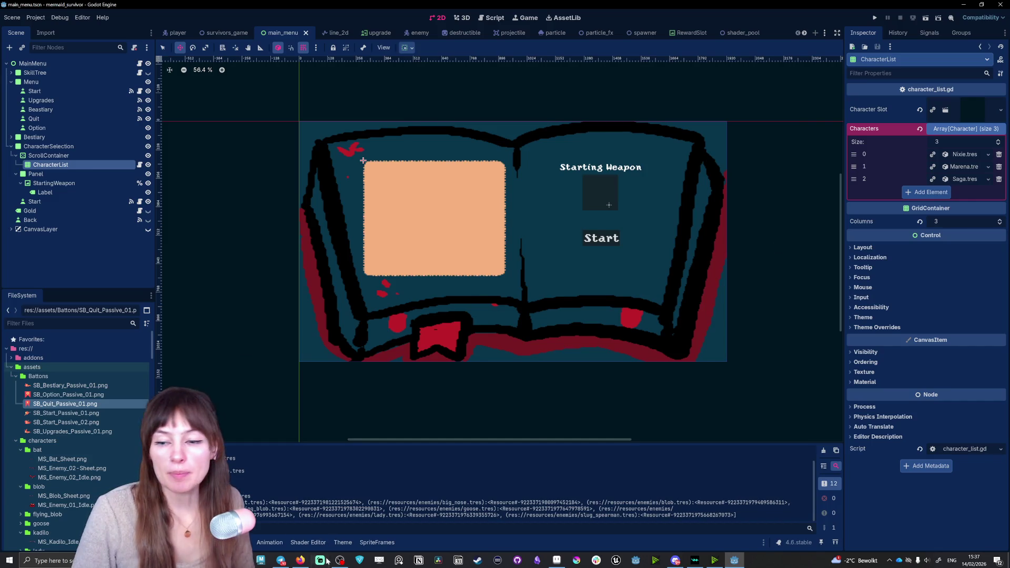
{"action": "left_click", "coordinate": [300, 560]}
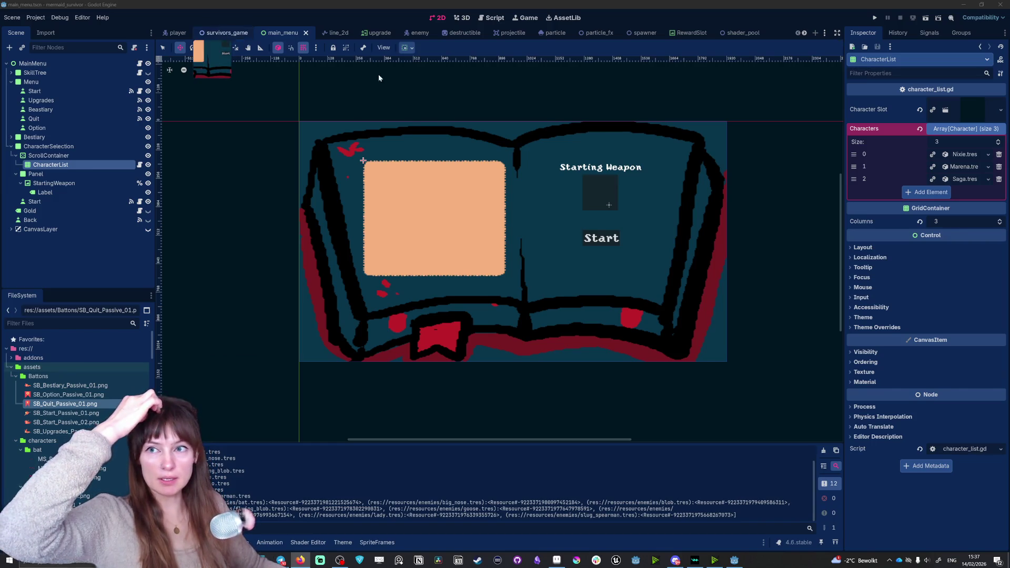
Hide the CharacterSelection screen in the editor after toggling its visibility a few times.
{"action": "left_click", "coordinate": [148, 146]}
{"action": "left_click", "coordinate": [148, 147]}
{"action": "left_click", "coordinate": [148, 147]}
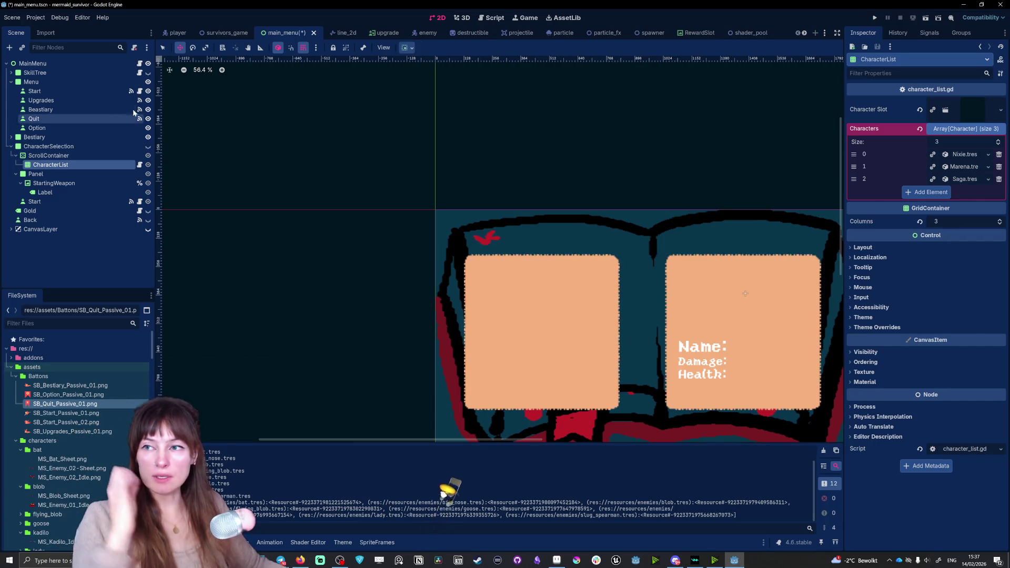
{"action": "left_click", "coordinate": [147, 146]}
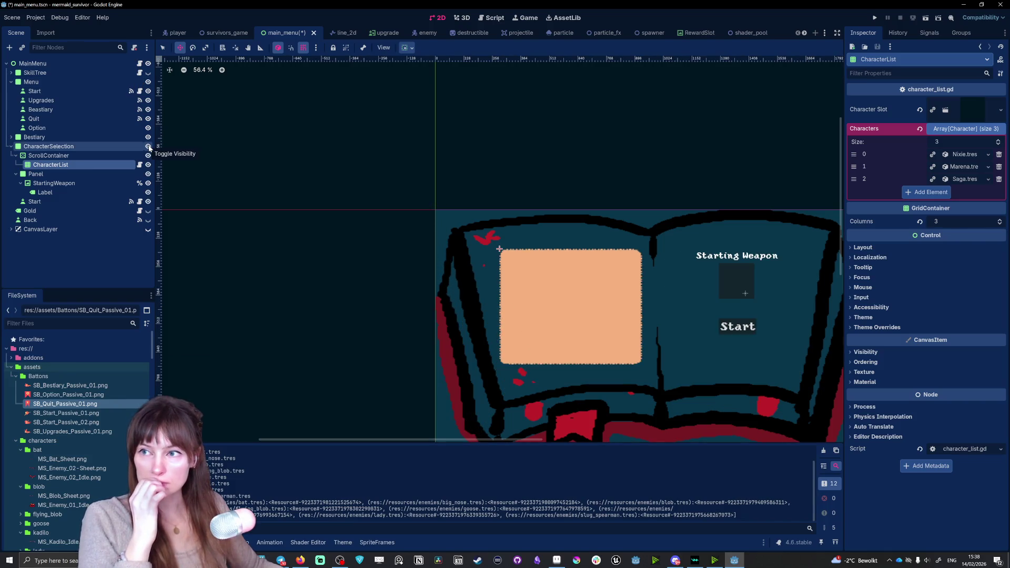
{"action": "left_click", "coordinate": [148, 146]}
Hide the SkillTree and Bestiary screens and collapse the CharacterSelection branch.
{"action": "scroll", "coordinate": [521, 234], "scroll_direction": "down", "scroll_amount": 2}
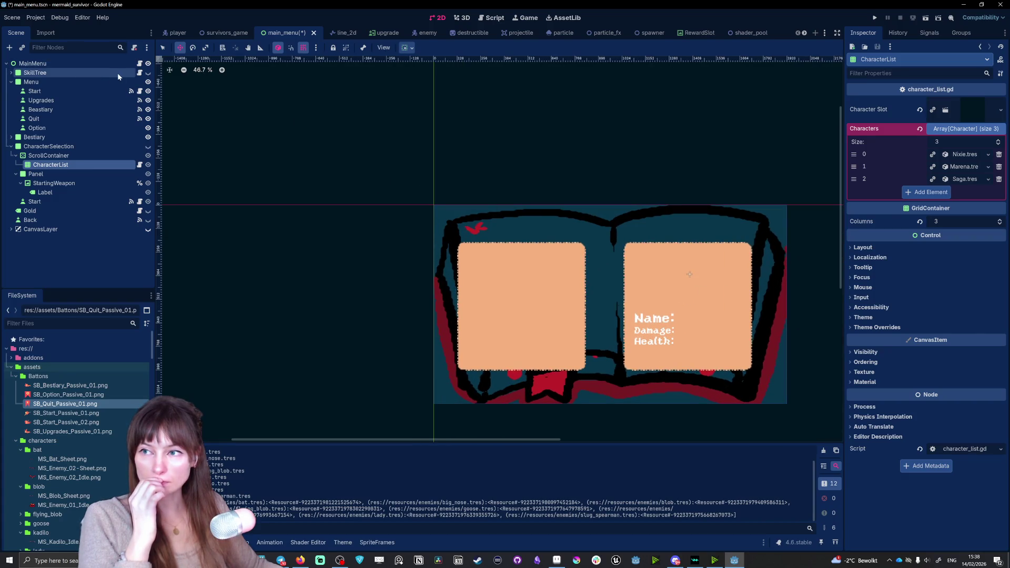
{"action": "left_click", "coordinate": [148, 73]}
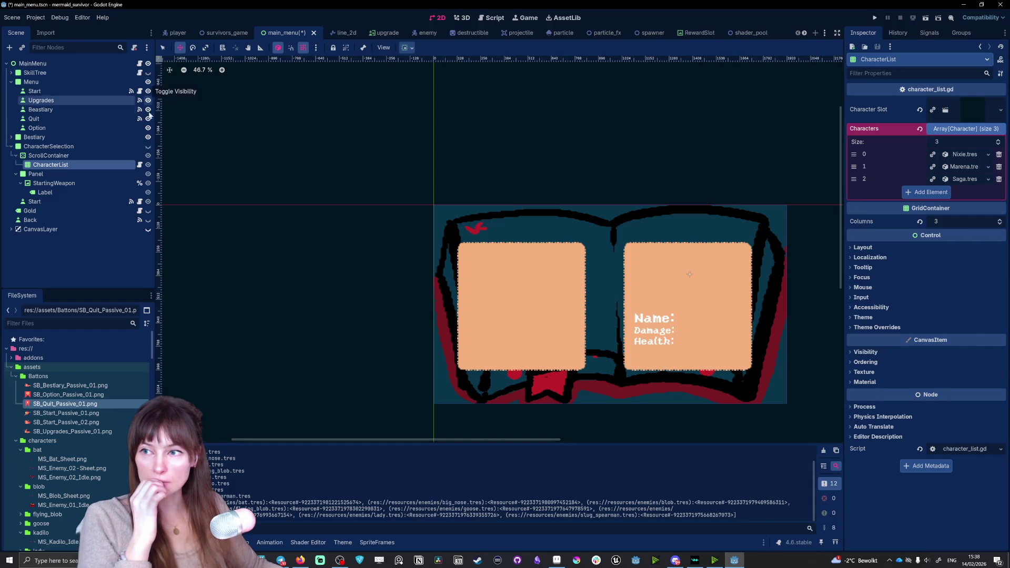
{"action": "left_click", "coordinate": [148, 136]}
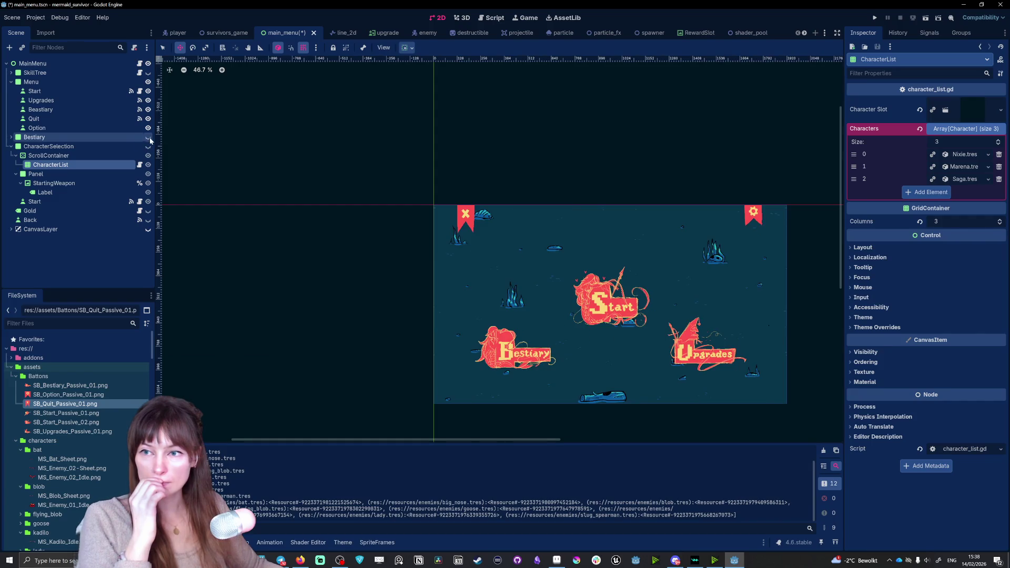
{"action": "left_click", "coordinate": [12, 147]}
{"action": "scroll", "coordinate": [794, 396], "scroll_direction": "up", "scroll_amount": 3}
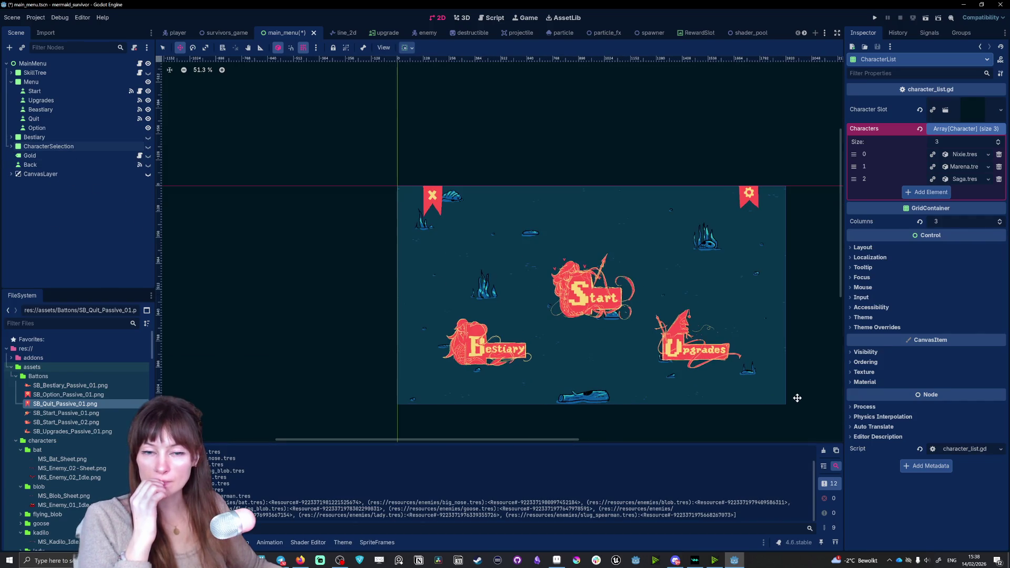
{"action": "scroll", "coordinate": [355, 209], "scroll_direction": "up", "scroll_amount": 1}
{"action": "scroll", "coordinate": [355, 209], "scroll_direction": "down", "scroll_amount": 1}
{"action": "scroll", "coordinate": [358, 210], "scroll_direction": "up", "scroll_amount": 1}
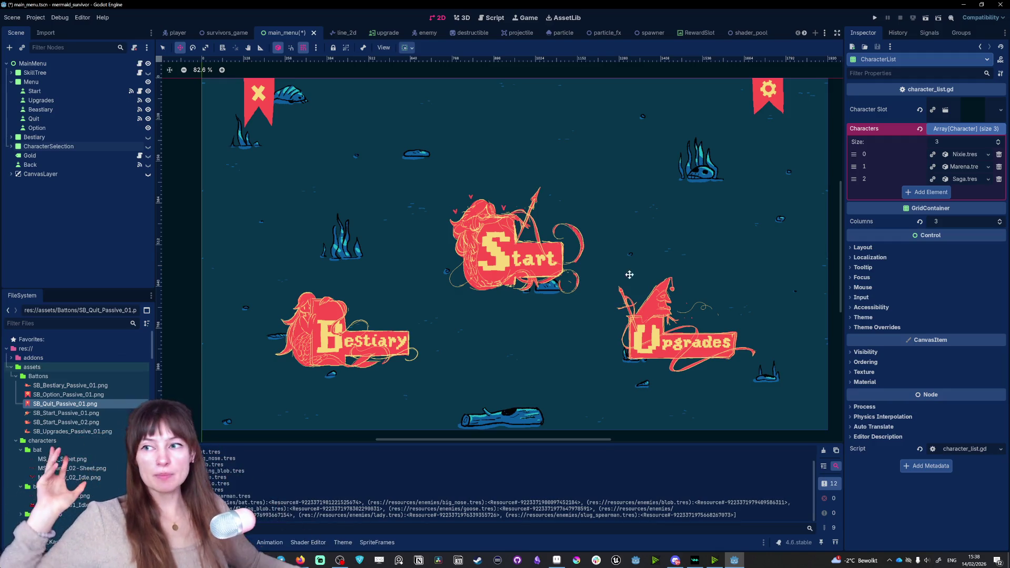
Show the CanvasLayer CRT overlay, then test-run starting with the mermaid, return to menu and close.
{"action": "left_click", "coordinate": [148, 173]}
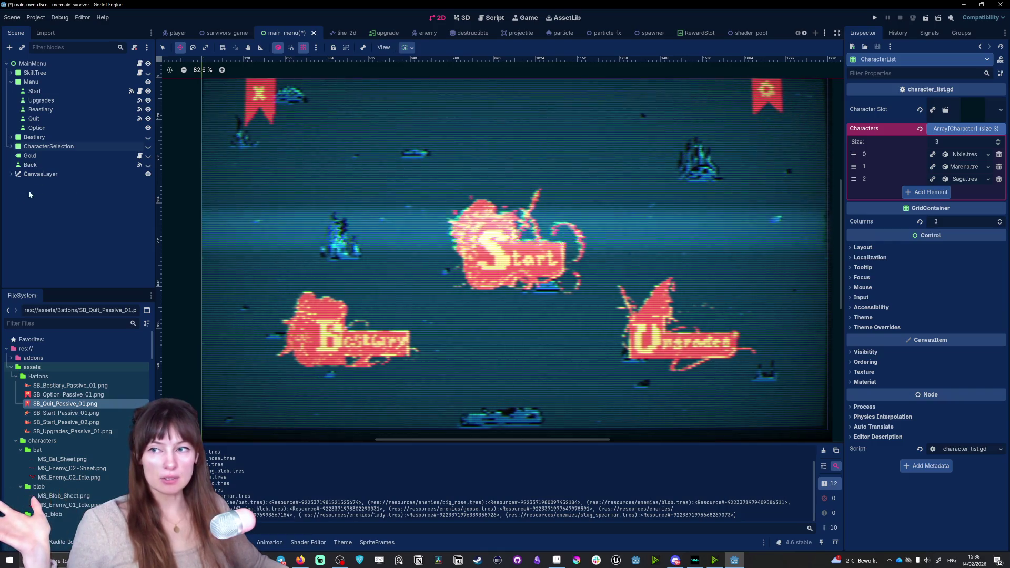
{"action": "left_click", "coordinate": [875, 18]}
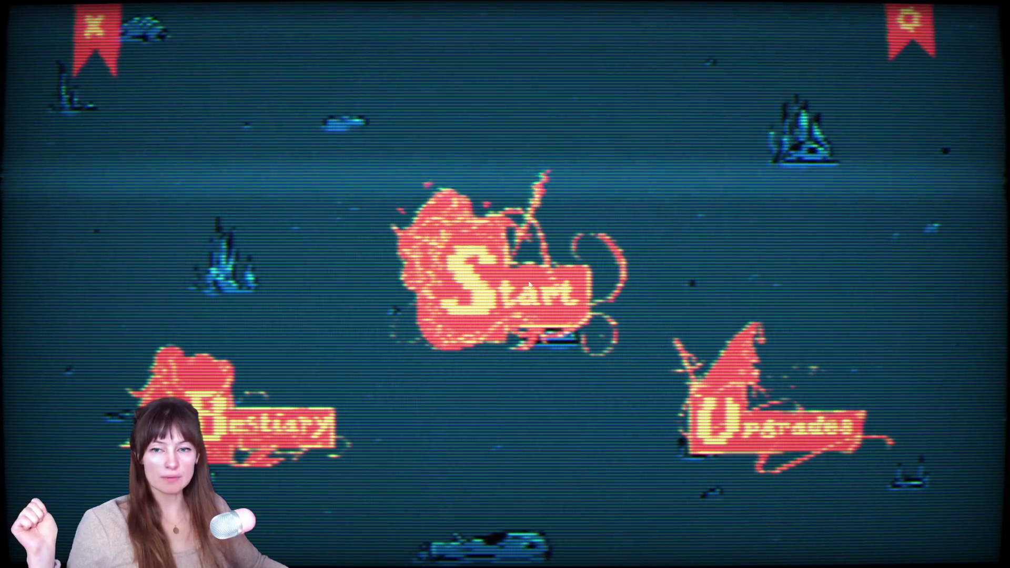
{"action": "left_click", "coordinate": [511, 325]}
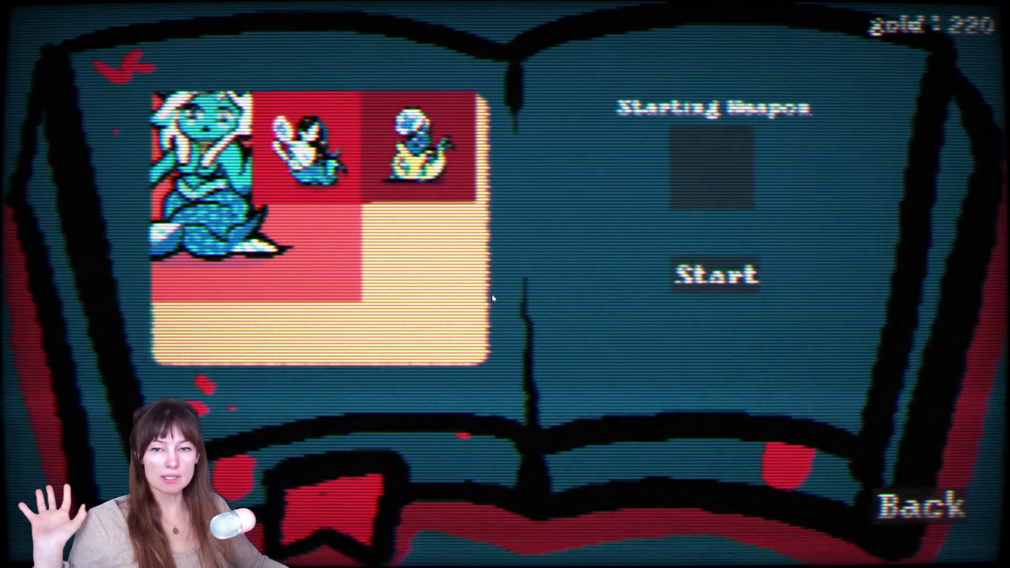
{"action": "left_click", "coordinate": [715, 274]}
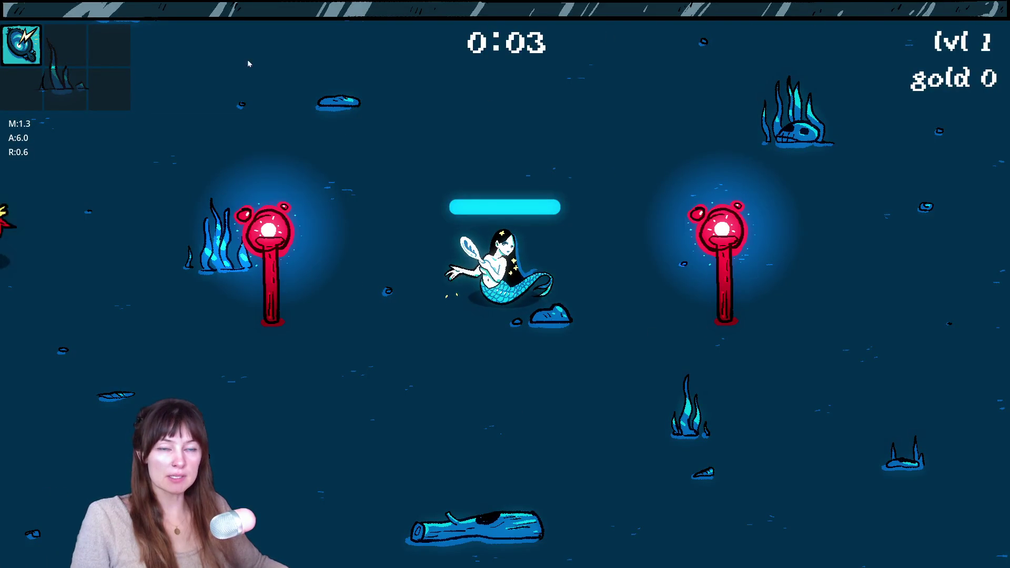
{"action": "key", "text": "Escape"}
{"action": "left_click", "coordinate": [53, 521]}
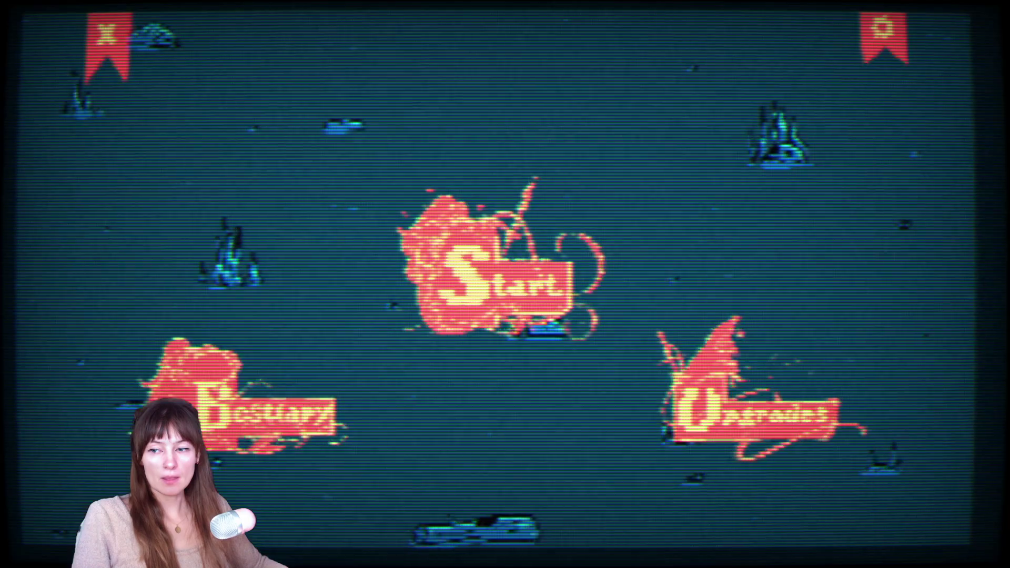
{"action": "key", "text": "F8"}
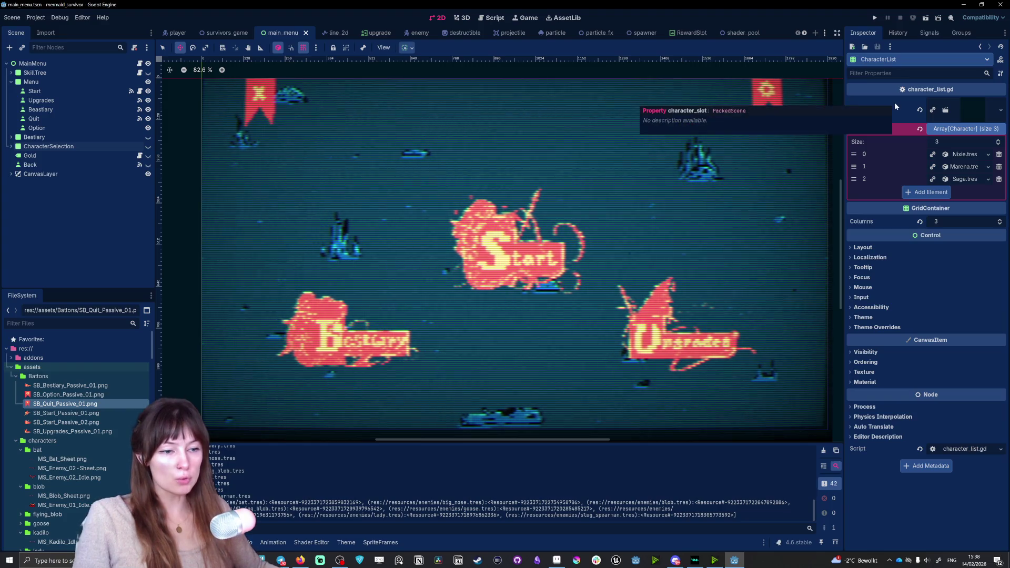
Toggle the CanvasLayer CRT overlay several times to compare, leaving it hidden.
{"action": "left_click", "coordinate": [148, 175]}
{"action": "left_click", "coordinate": [149, 177]}
{"action": "left_click", "coordinate": [148, 174]}
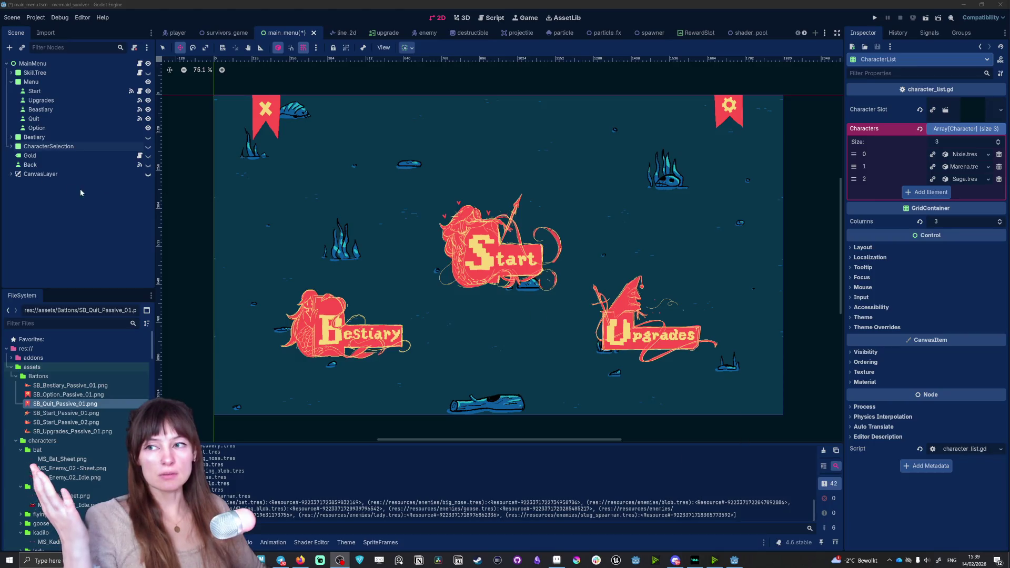
{"action": "left_click", "coordinate": [148, 176]}
{"action": "left_click", "coordinate": [148, 175]}
{"action": "left_click", "coordinate": [148, 175]}
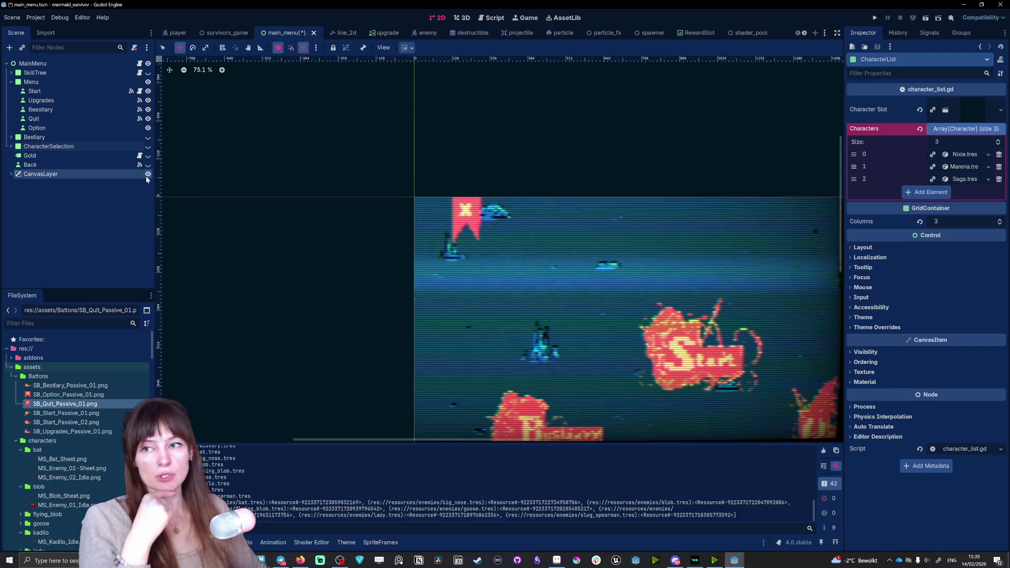
{"action": "left_click", "coordinate": [148, 175]}
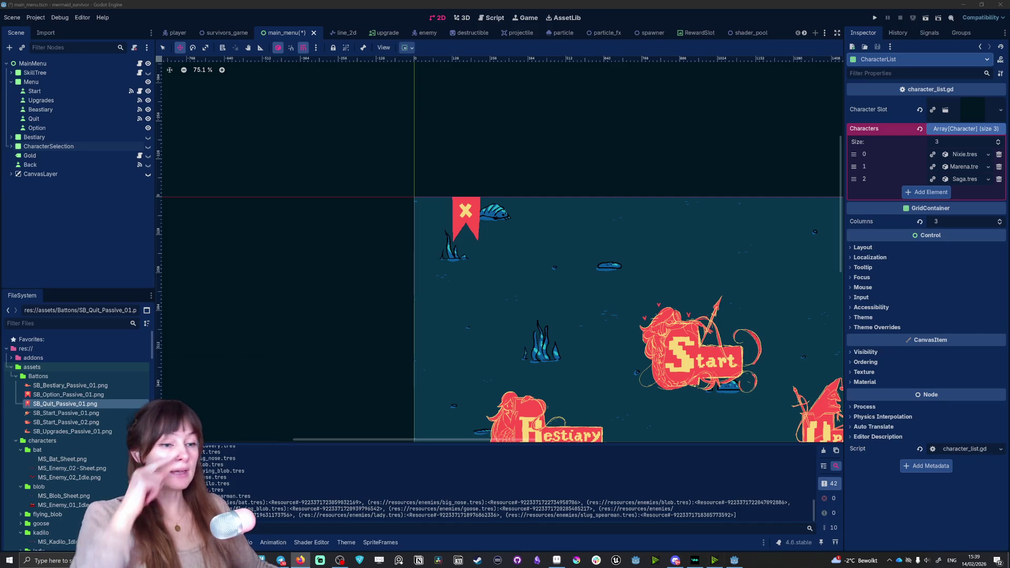
{"action": "key", "text": "alt+Tab"}
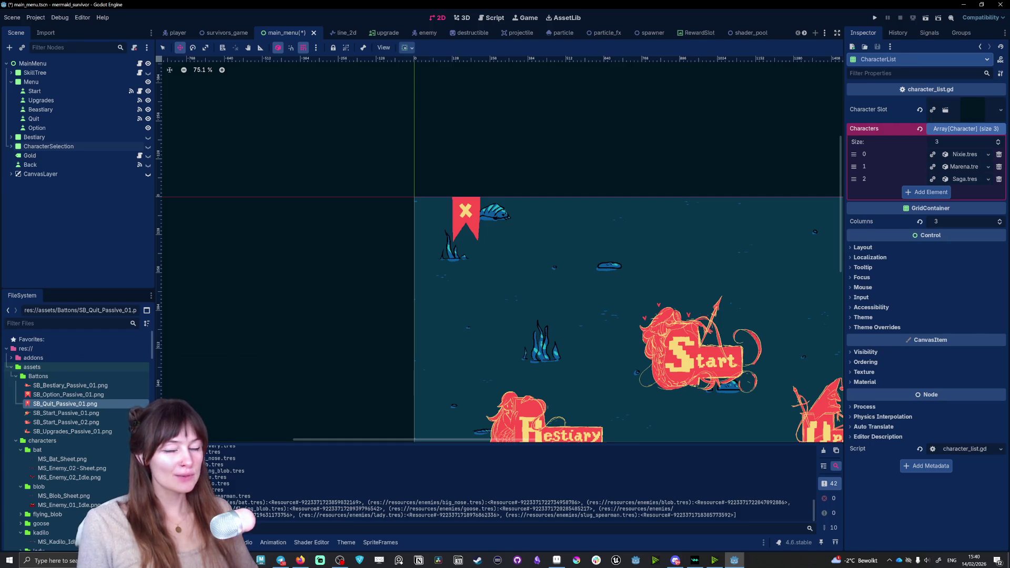
{"action": "scroll", "coordinate": [801, 332], "scroll_direction": "down", "scroll_amount": 15}
{"action": "scroll", "coordinate": [809, 378], "scroll_direction": "up", "scroll_amount": 15}
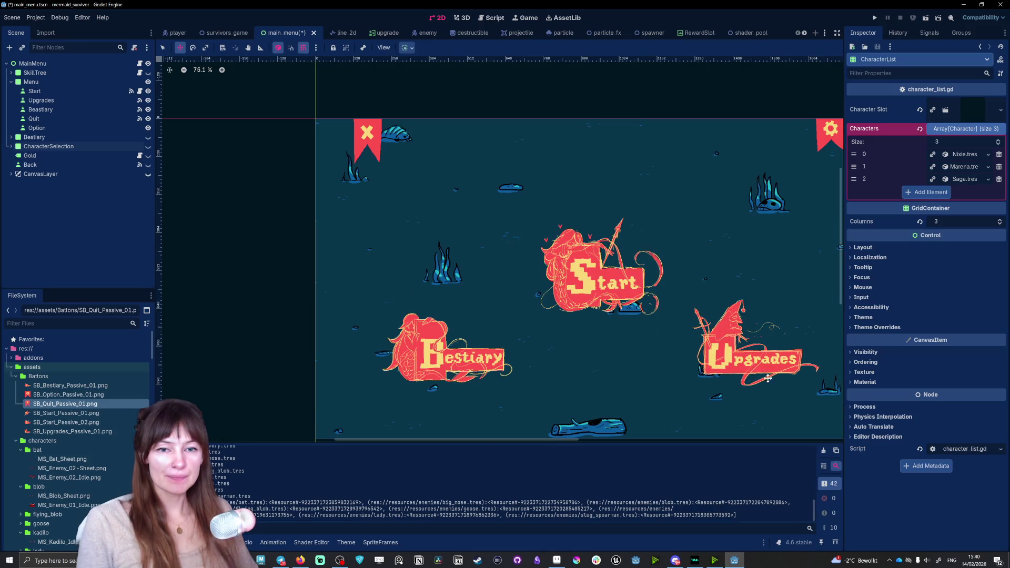
{"action": "scroll", "coordinate": [784, 323], "scroll_direction": "down", "scroll_amount": 1}
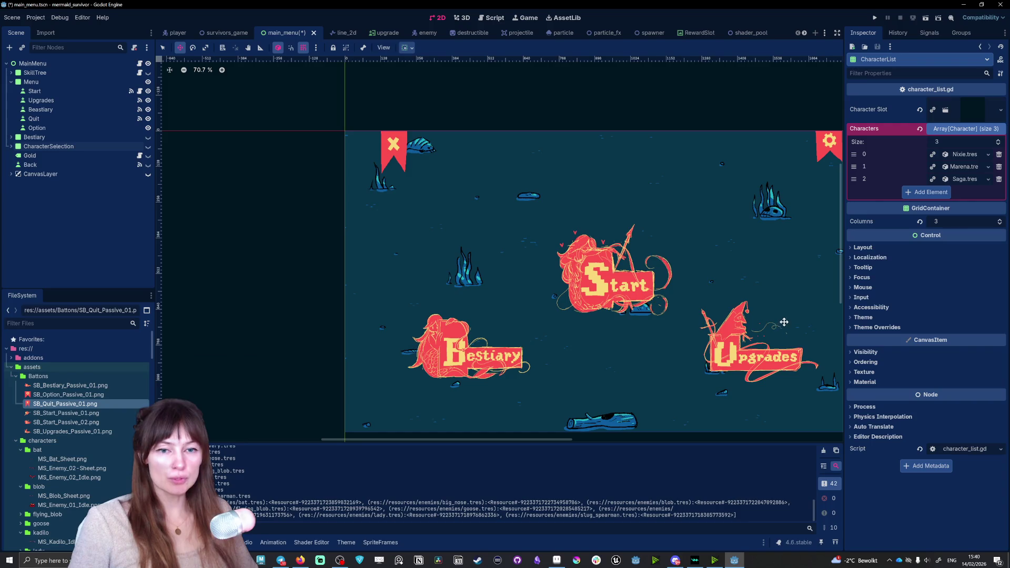
{"action": "right_click", "coordinate": [784, 323]}
{"action": "left_click", "coordinate": [562, 438]}
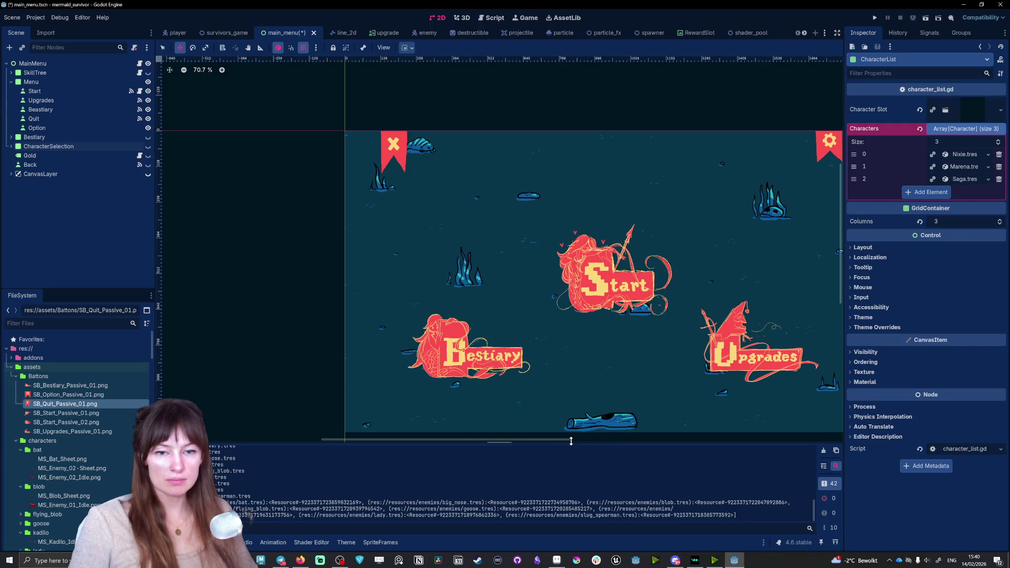
{"action": "left_click_drag", "start_coordinate": [562, 438], "coordinate": [597, 438]}
{"action": "scroll", "coordinate": [604, 328], "scroll_direction": "down", "scroll_amount": 2}
{"action": "scroll", "coordinate": [632, 360], "scroll_direction": "up", "scroll_amount": 3}
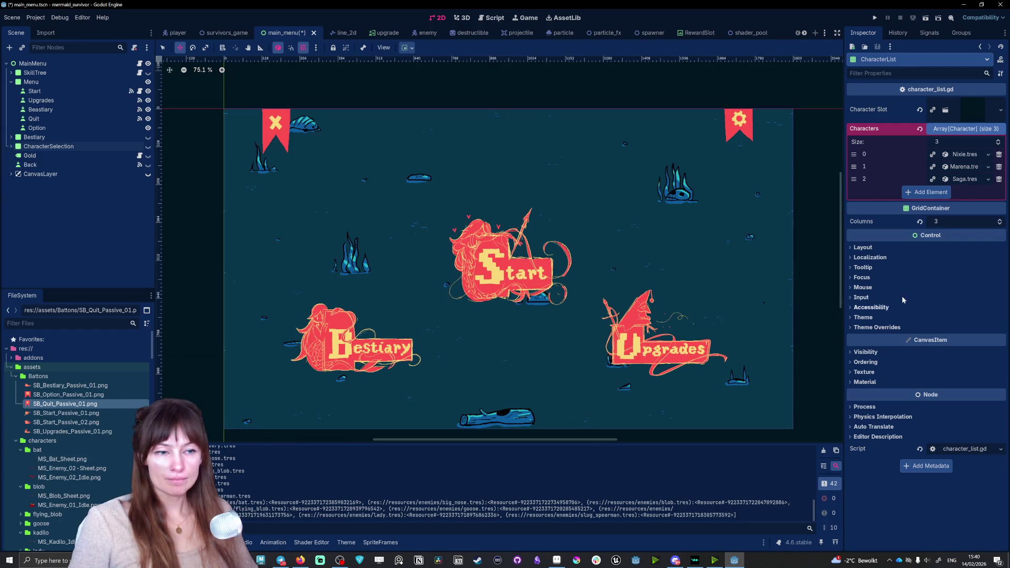